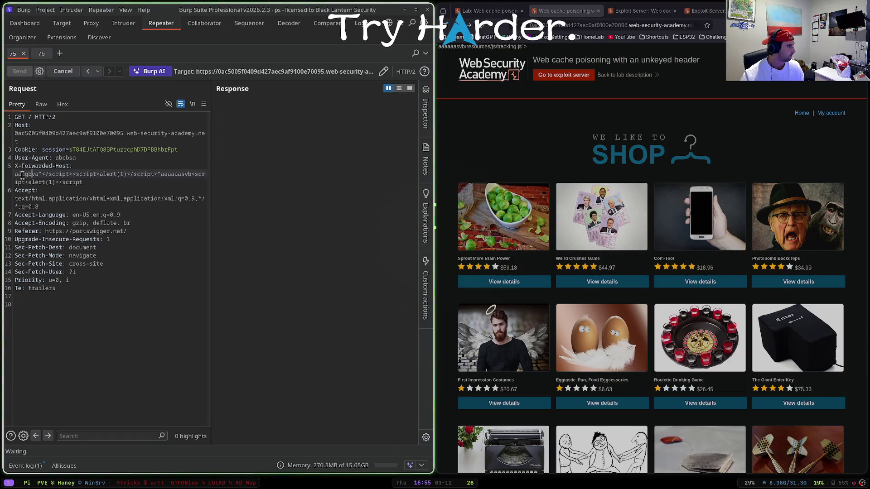
Step: Add junk text to the headers and resend the home page request twice
{"action": "type", "text": "sdga"}
{"action": "key", "text": "ctrl+space"}
{"action": "left_click", "coordinate": [85, 157]}
{"action": "type", "text": "asdbhsdhsdgh"}
{"action": "key", "text": "ctrl+space"}
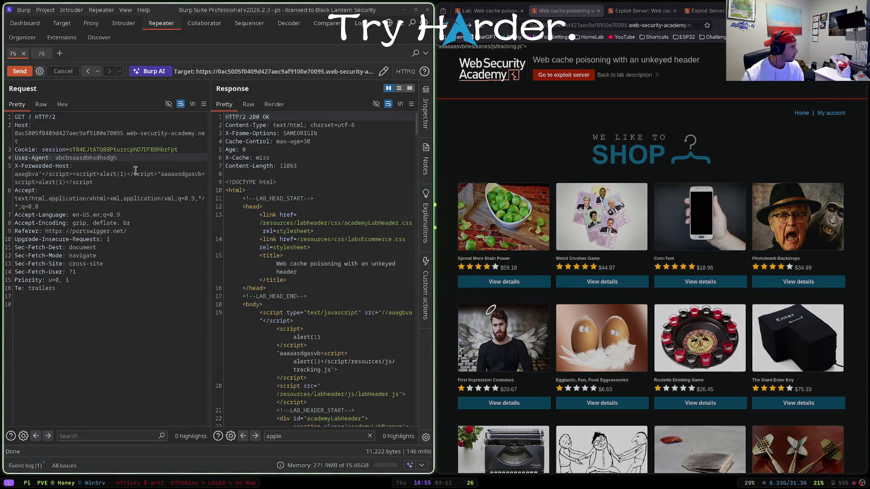
Step: Add a quote to the X-Forwarded-Host payload, vary the User-Agent, and resend
{"action": "left_click", "coordinate": [203, 173]}
{"action": "type", "text": "\""}
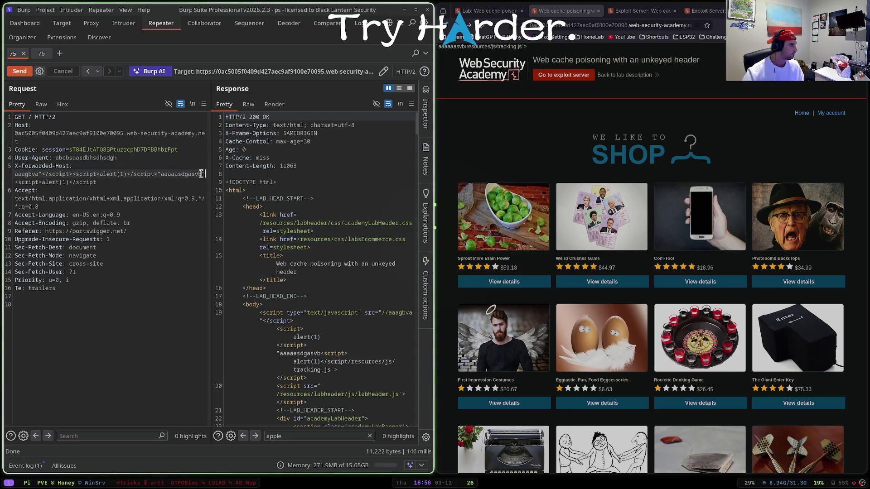
{"action": "left_click", "coordinate": [106, 158]}
{"action": "type", "text": "fasfasfasf"}
{"action": "key", "text": "ctrl+space"}
{"action": "key", "text": "ctrl+space"}
{"action": "left_click", "coordinate": [106, 158]}
{"action": "type", "text": "sfasf"}
{"action": "key", "text": "ctrl+space"}
Step: Insert junk characters into the X-Forwarded-Host value and resend the request repeatedly
{"action": "left_click", "coordinate": [24, 175]}
{"action": "type", "text": "asdgdghsdgsdg"}
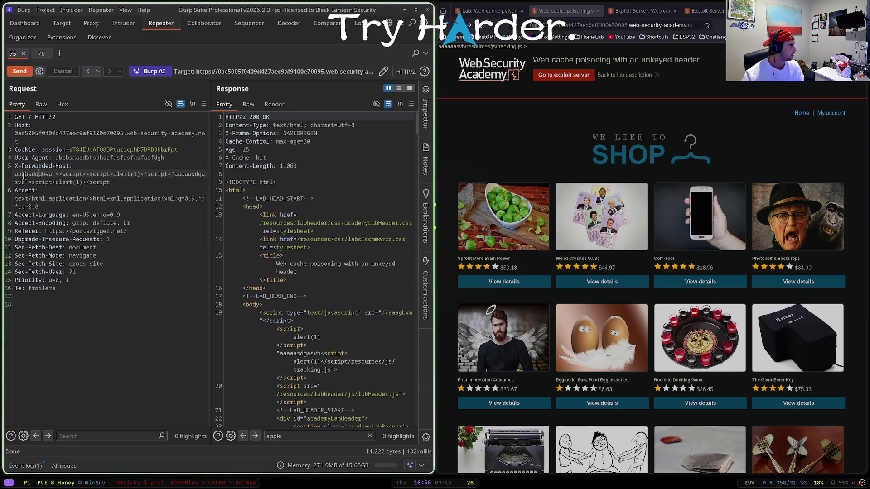
{"action": "left_click", "coordinate": [52, 182]}
{"action": "type", "text": "asdsasfasf"}
{"action": "key", "text": "ctrl+space"}
{"action": "key", "text": "ctrl+space"}
{"action": "key", "text": "ctrl+space"}
{"action": "key", "text": "ctrl+space"}
{"action": "key", "text": "ctrl+space"}
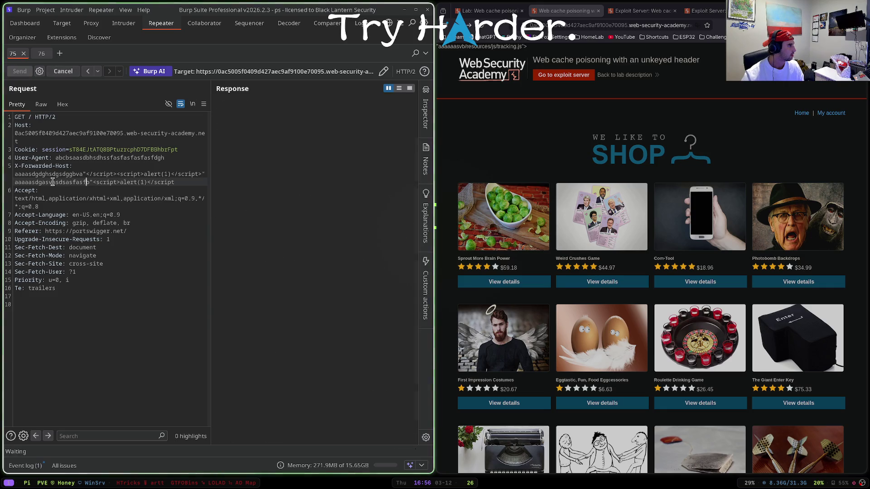
{"action": "key", "text": "Up"}
{"action": "key", "text": "Up"}
{"action": "key", "text": "Up"}
{"action": "type", "text": "a"}
{"action": "key", "text": "ctrl+space"}
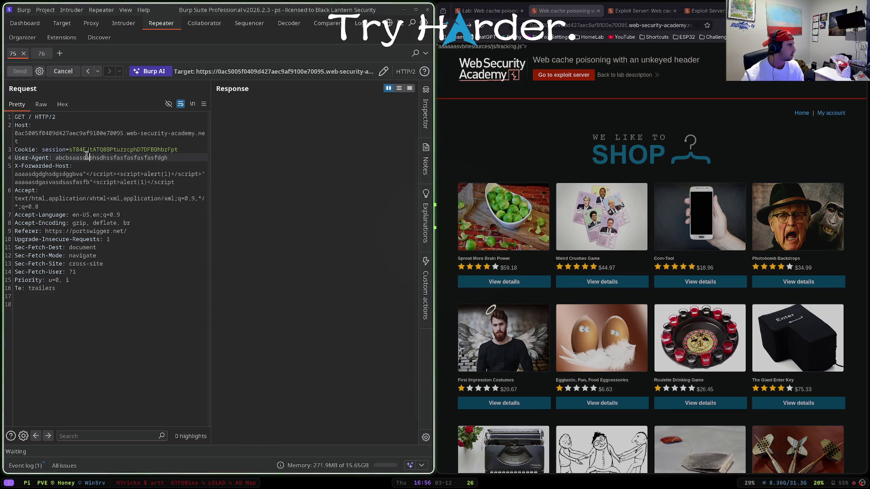
{"action": "left_click", "coordinate": [59, 177]}
{"action": "type", "text": "a"}
{"action": "key", "text": "ctrl+space"}
{"action": "type", "text": "a"}
Step: Tweak the X-Forwarded-Host payload and resend until an X-Cache: miss response reflects the alert script
{"action": "key", "text": "ctrl+space"}
{"action": "left_click", "coordinate": [66, 182]}
{"action": "type", "text": "aa"}
{"action": "key", "text": "Up"}
{"action": "type", "text": "a"}
{"action": "key", "text": "ctrl+space"}
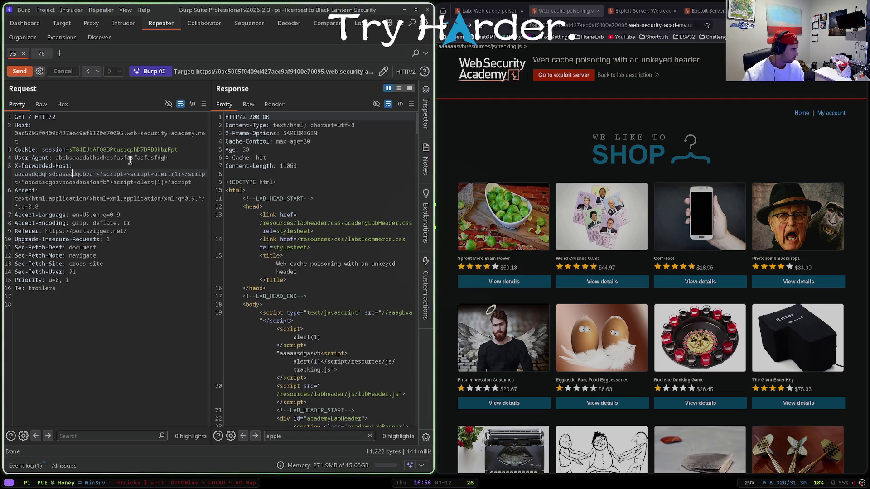
{"action": "left_click", "coordinate": [191, 182]}
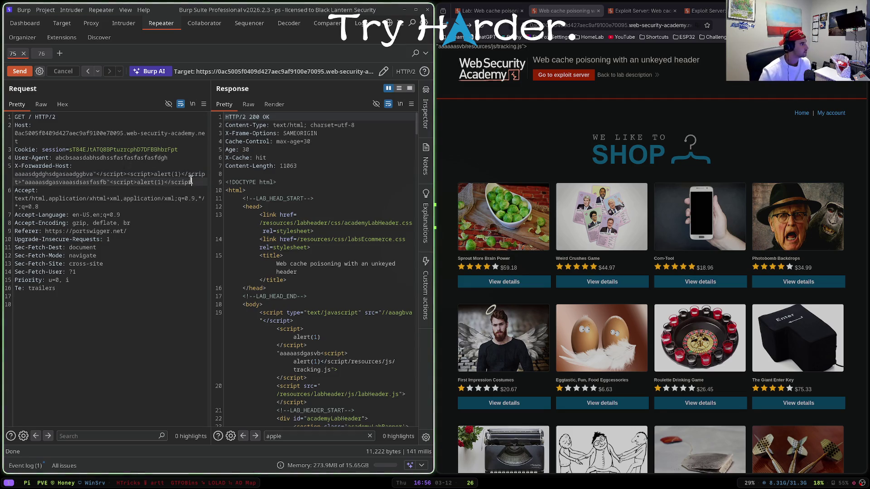
{"action": "key", "text": "ctrl+space"}
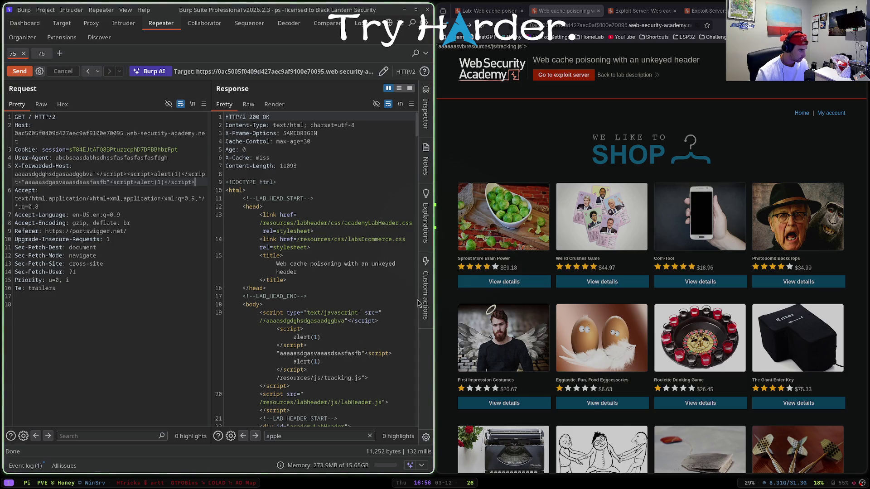
Step: Reload the shop home page, dismiss the alert(1) popup, and select the first alert argument
{"action": "left_click", "coordinate": [486, 29]}
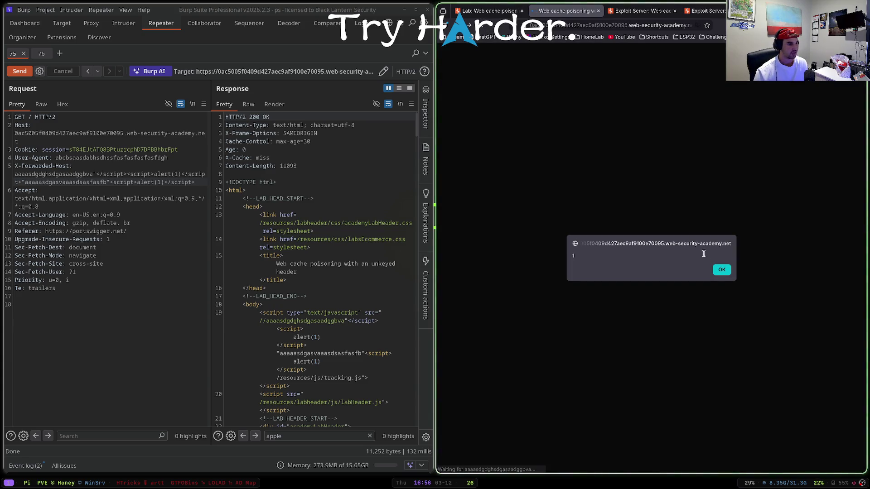
{"action": "left_click", "coordinate": [722, 270]}
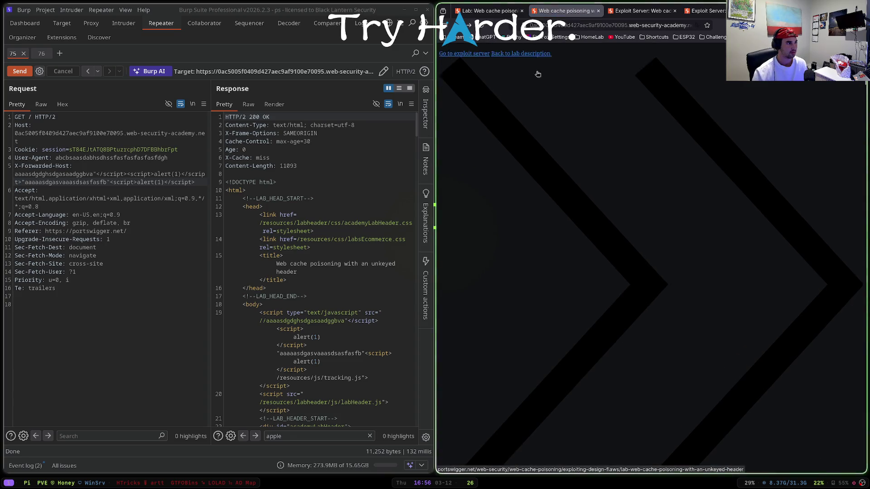
{"action": "scroll", "coordinate": [594, 164], "scroll_direction": "down", "scroll_amount": 4}
{"action": "scroll", "coordinate": [594, 164], "scroll_direction": "up", "scroll_amount": 5}
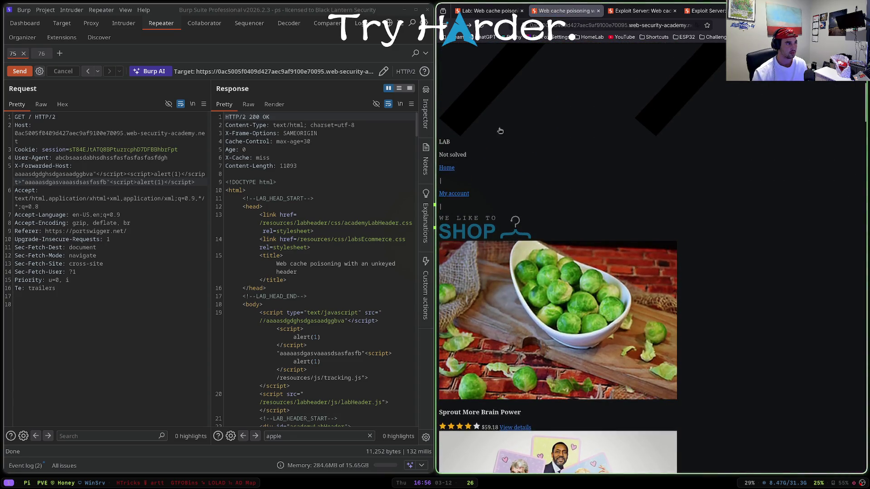
{"action": "double_click", "coordinate": [178, 174]}
Step: Replace both alert(1) arguments in the X-Forwarded-Host payload with document.cookie
{"action": "type", "text": "docume"}
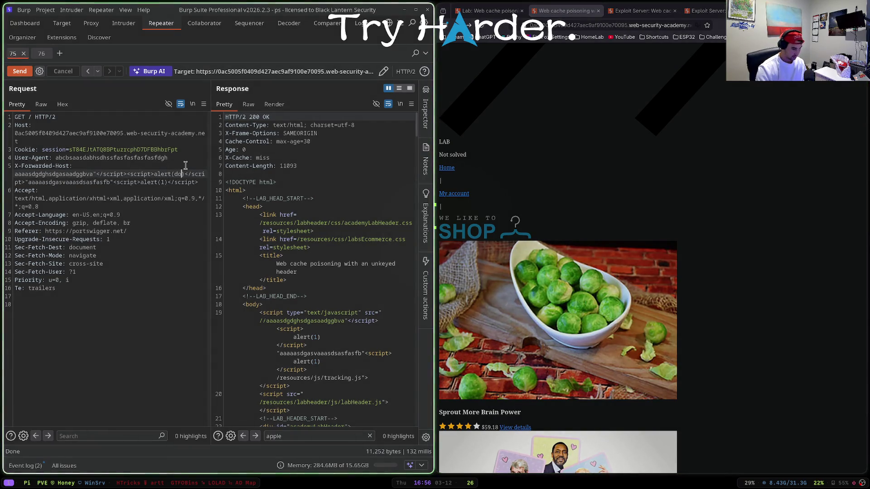
{"action": "type", "text": "nt.cookie"}
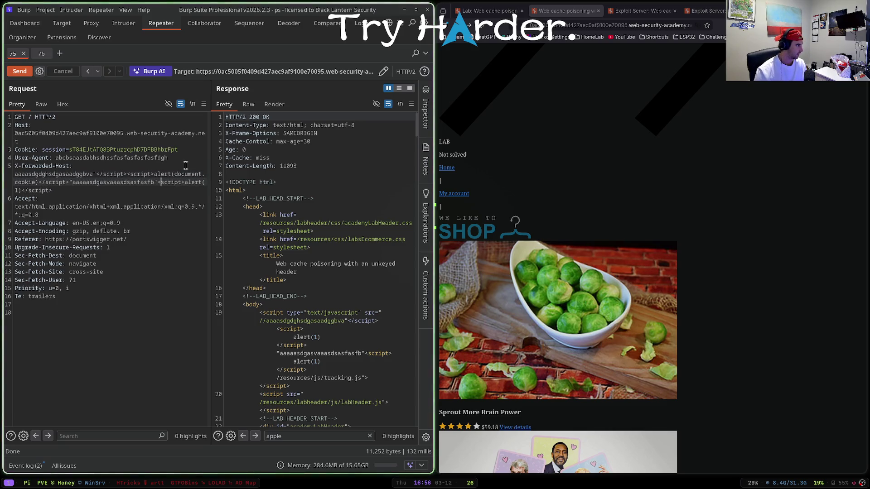
{"action": "key", "text": "Down"}
{"action": "key", "text": "Home"}
{"action": "key", "text": "Right"}
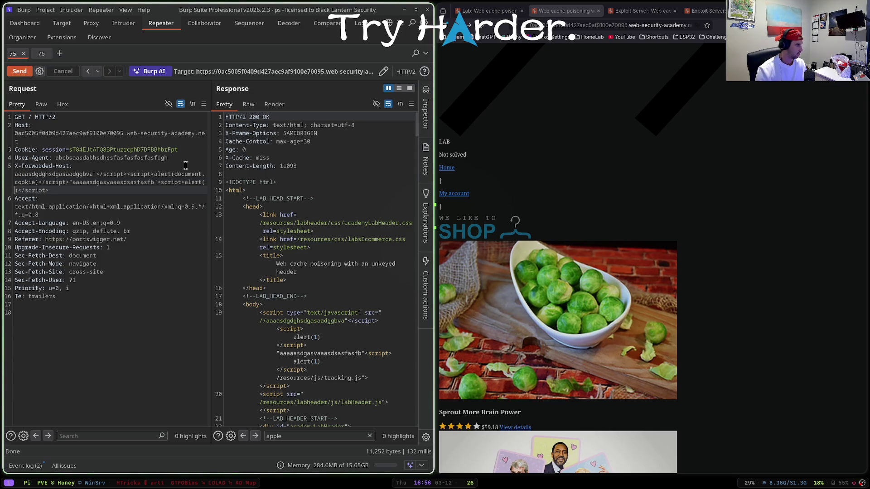
{"action": "type", "text": "document.cookie"}
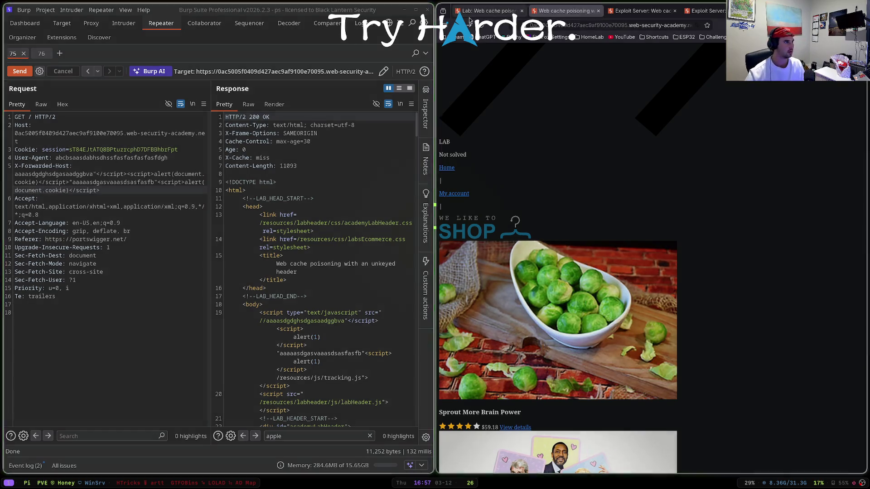
Step: Check the lab description, resend the document.cookie payload, and reload the shop home page
{"action": "left_click", "coordinate": [489, 10]}
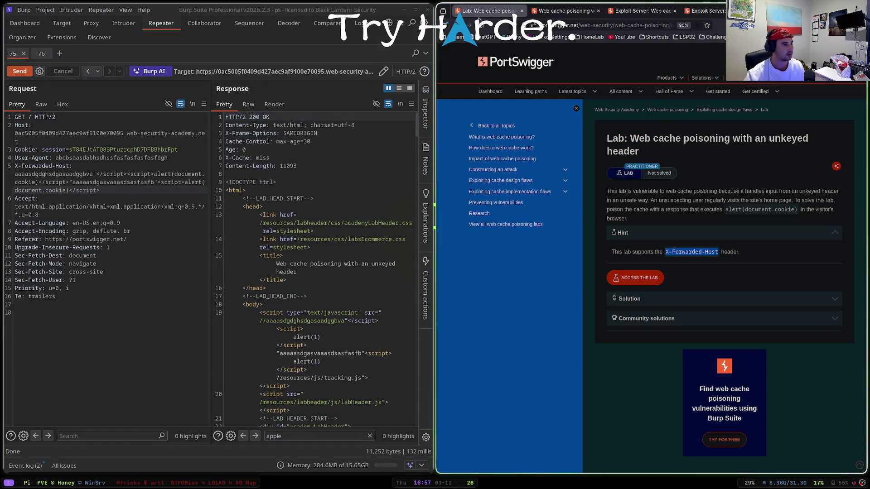
{"action": "left_click", "coordinate": [672, 210]}
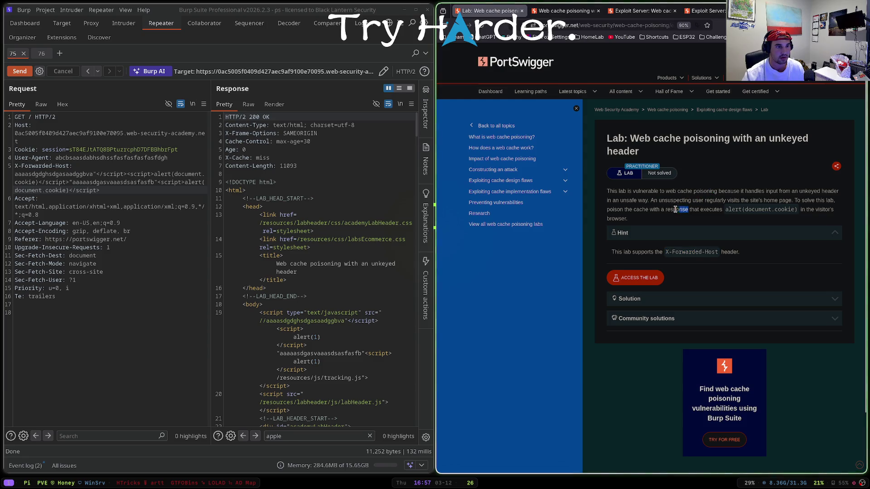
{"action": "key", "text": "ctrl+Tab"}
{"action": "left_click", "coordinate": [127, 204]}
{"action": "key", "text": "ctrl+space"}
{"action": "key", "text": "F5"}
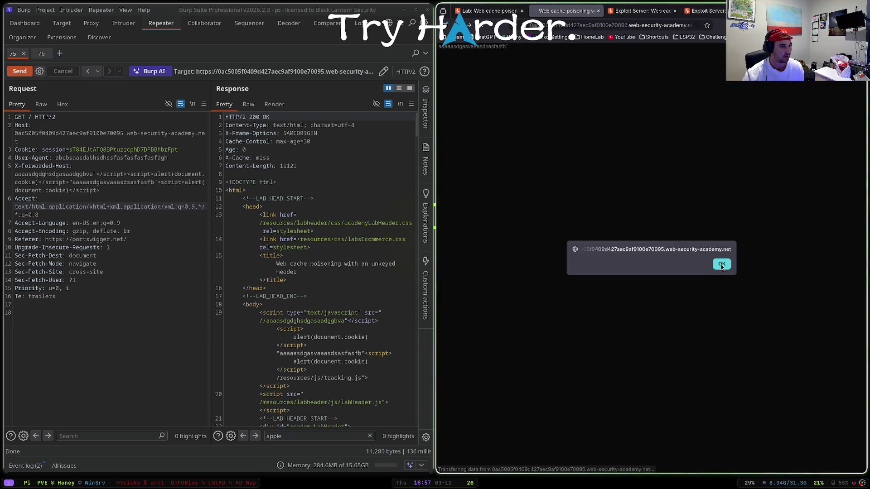
Step: Dismiss the document.cookie alerts, view the solved shop page, and go to the lab description
{"action": "left_click", "coordinate": [722, 265]}
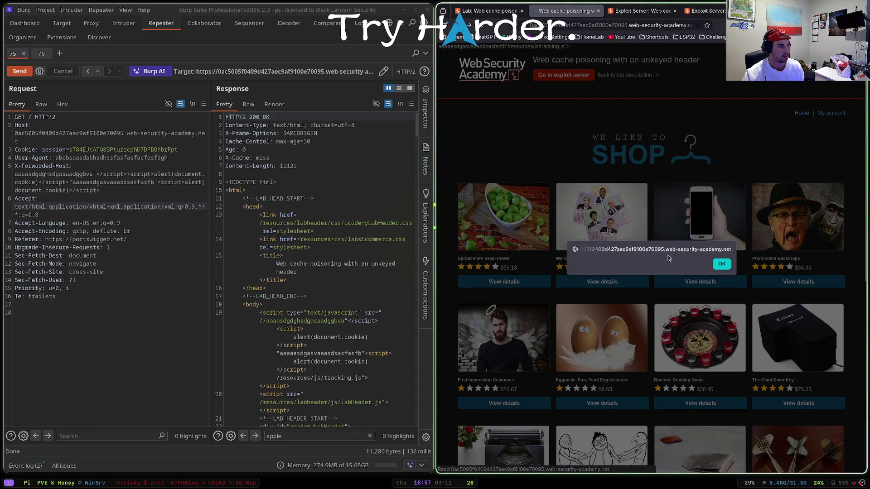
{"action": "left_click", "coordinate": [717, 268]}
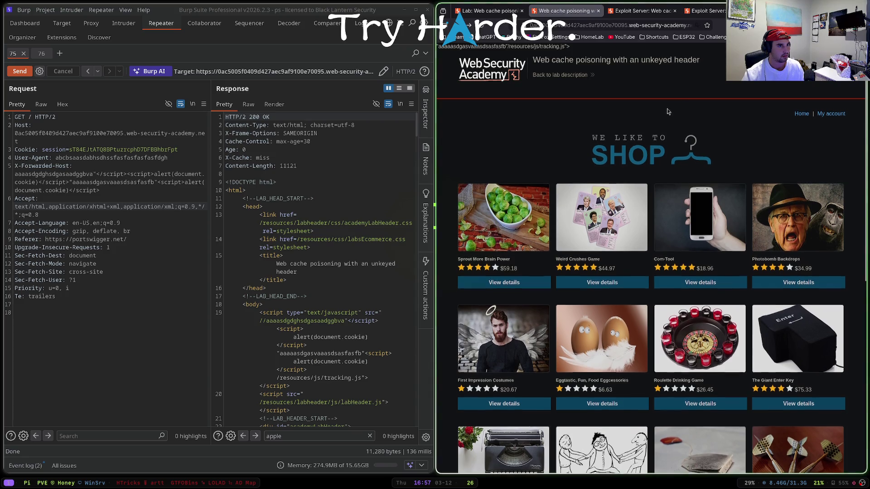
{"action": "scroll", "coordinate": [306, 206], "scroll_direction": "down", "scroll_amount": 2}
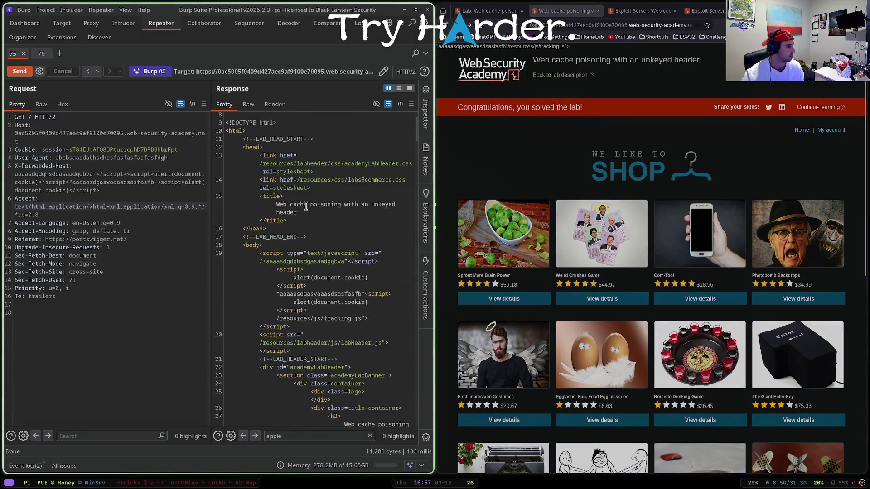
{"action": "scroll", "coordinate": [306, 206], "scroll_direction": "up", "scroll_amount": 2}
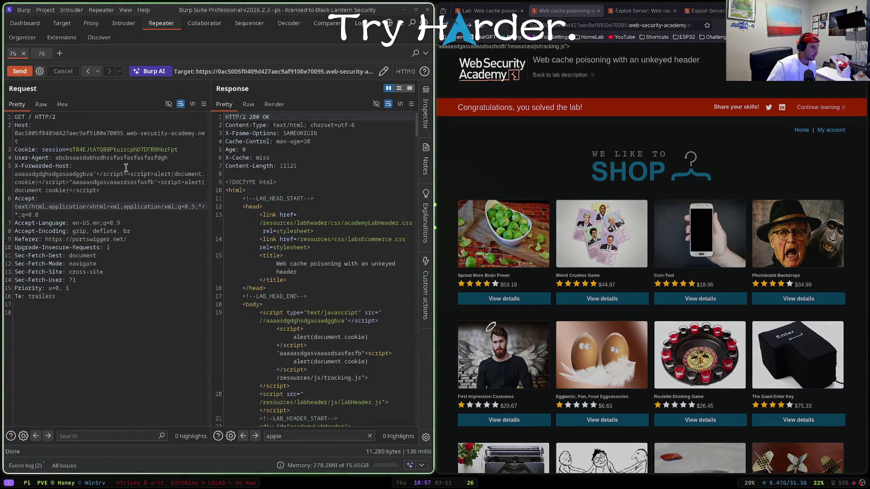
{"action": "scroll", "coordinate": [320, 236], "scroll_direction": "down", "scroll_amount": 3}
{"action": "scroll", "coordinate": [317, 226], "scroll_direction": "down", "scroll_amount": 4}
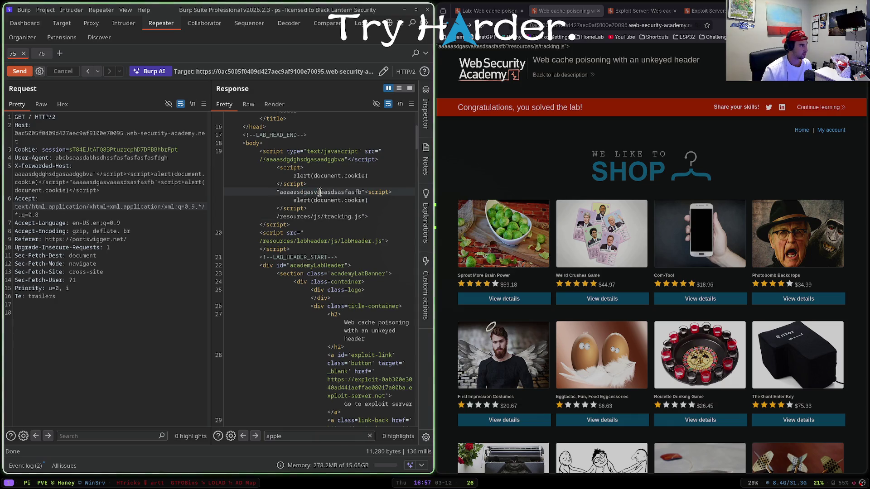
{"action": "double_click", "coordinate": [62, 165]}
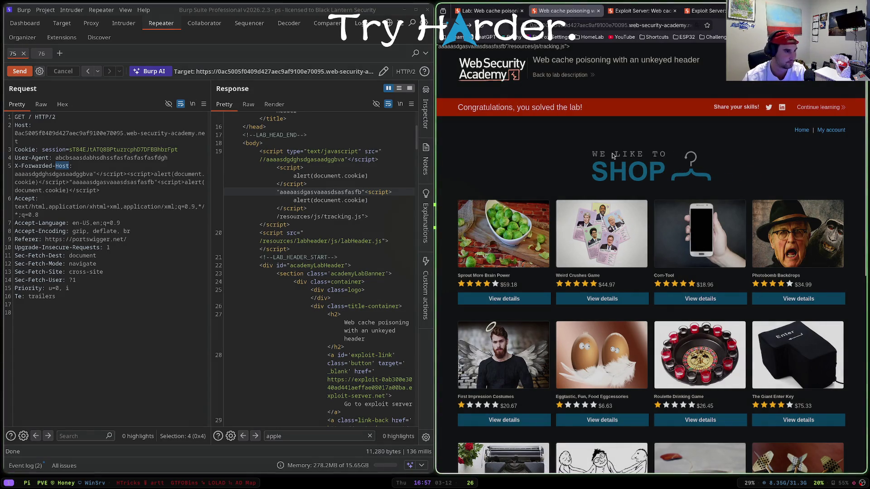
{"action": "left_click", "coordinate": [497, 15]}
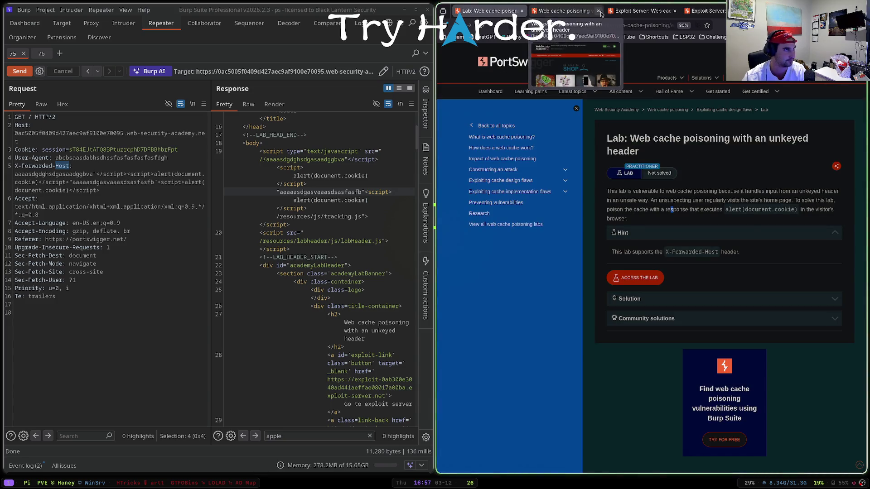
Step: Close the shop and Exploit Server tabs
{"action": "left_click", "coordinate": [598, 11]}
{"action": "left_click", "coordinate": [598, 11]}
{"action": "left_click", "coordinate": [564, 13]}
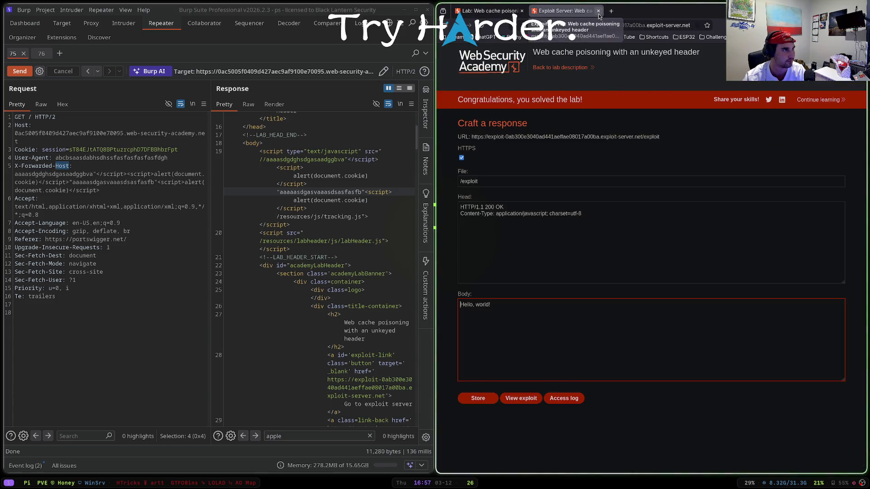
{"action": "left_click", "coordinate": [598, 10]}
Step: Return to the All labs list, refresh it, and find the unkeyed header lab marked Solved
{"action": "key", "text": "alt+Left"}
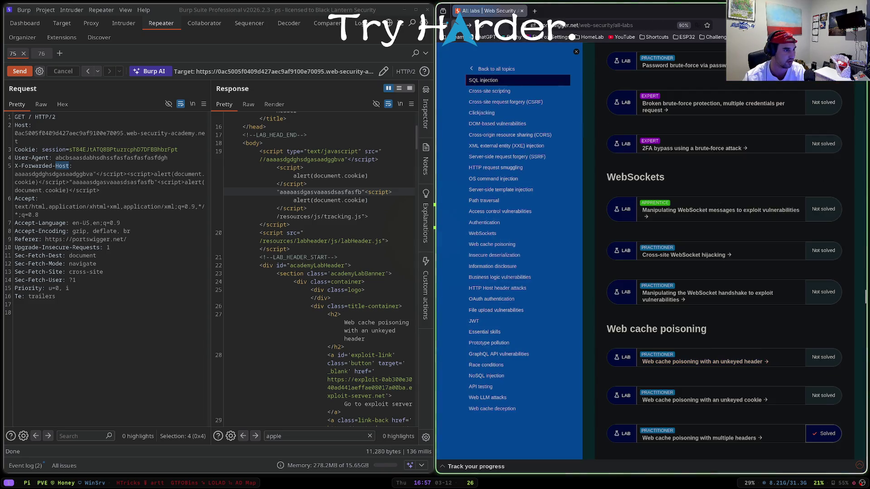
{"action": "key", "text": "F5"}
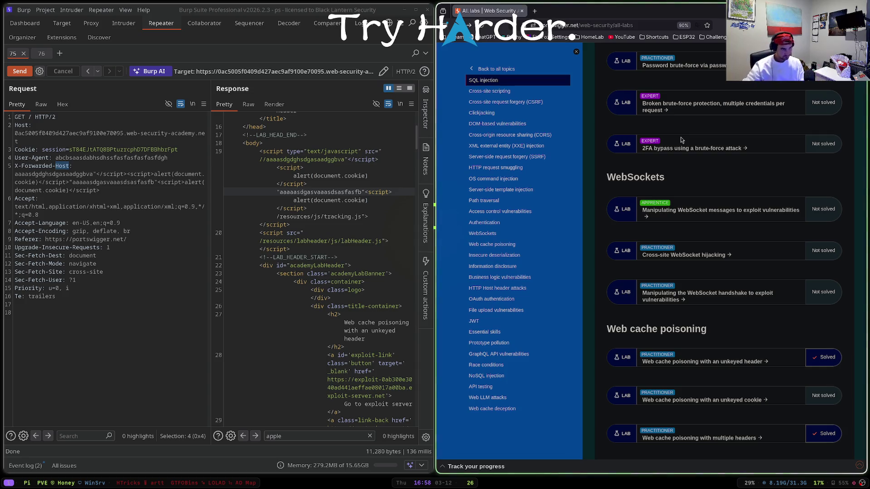
{"action": "scroll", "coordinate": [675, 170], "scroll_direction": "up", "scroll_amount": 5}
{"action": "scroll", "coordinate": [682, 200], "scroll_direction": "down", "scroll_amount": 8}
{"action": "scroll", "coordinate": [683, 202], "scroll_direction": "down", "scroll_amount": 6}
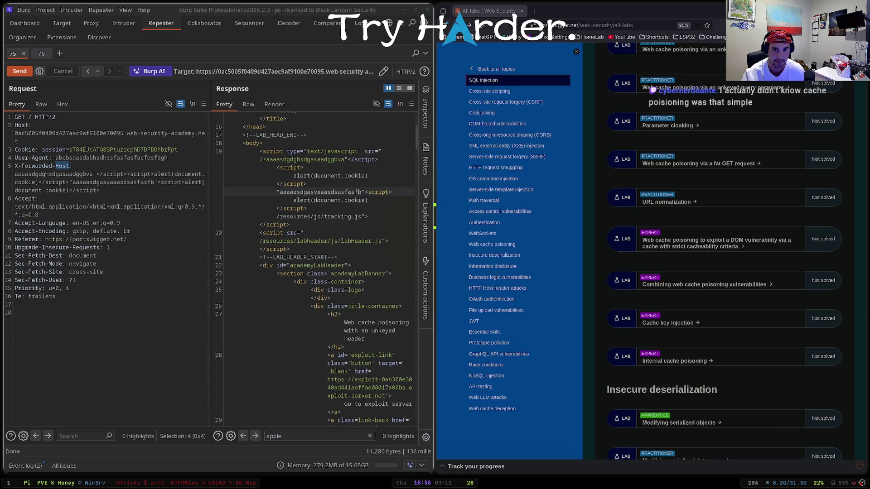
{"action": "left_click", "coordinate": [33, 117]}
{"action": "type", "text": "?"}
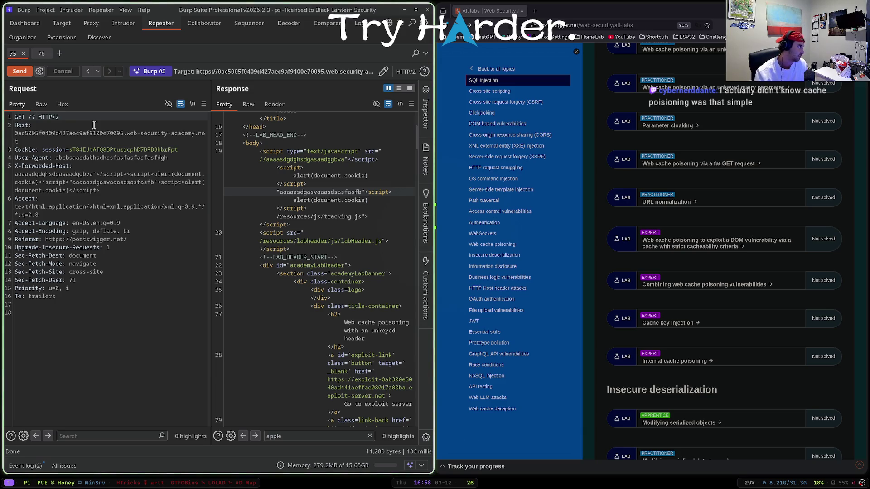
Step: Review the uncached response headers and its academyLabHeader and labsEcommerce stylesheet links
{"action": "scroll", "coordinate": [257, 186], "scroll_direction": "up", "scroll_amount": 5}
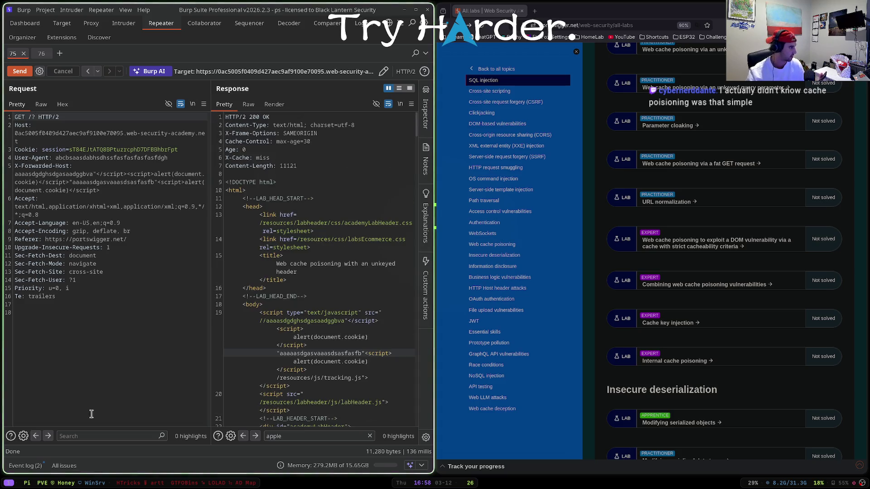
{"action": "left_click", "coordinate": [73, 463]}
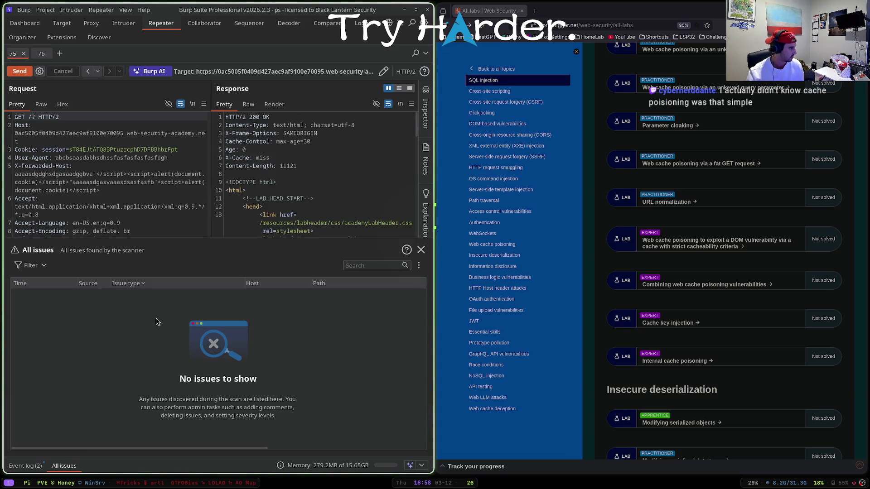
{"action": "left_click", "coordinate": [417, 248]}
{"action": "left_click", "coordinate": [396, 223]}
{"action": "left_click", "coordinate": [345, 241]}
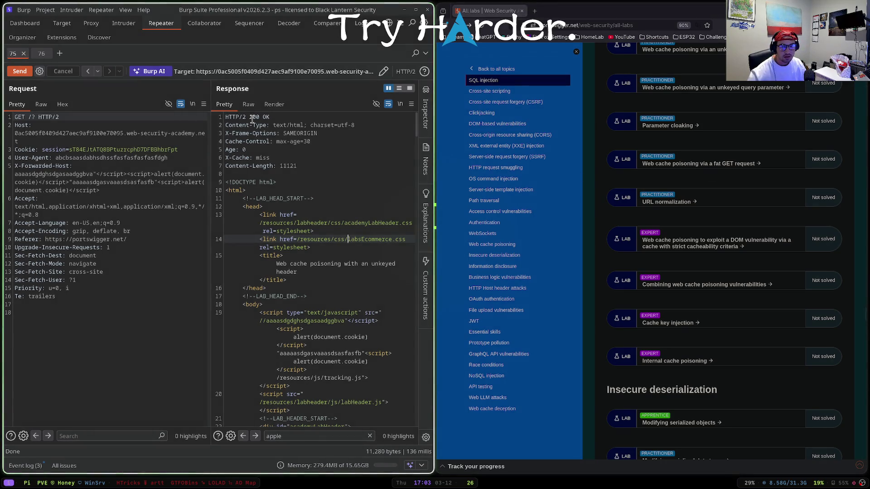
Step: Quit Burp Suite, confirming the exit, then close the browser window
{"action": "key", "text": "super+q"}
{"action": "key", "text": "Return"}
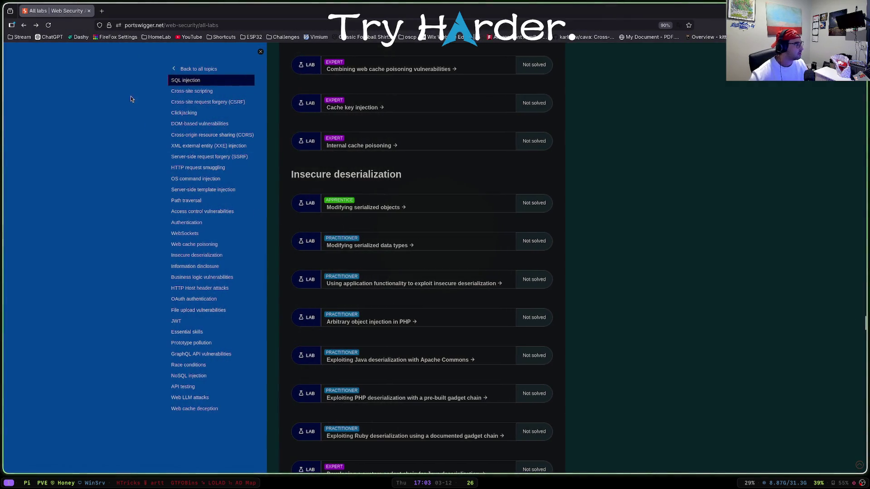
{"action": "key", "text": "super+q"}
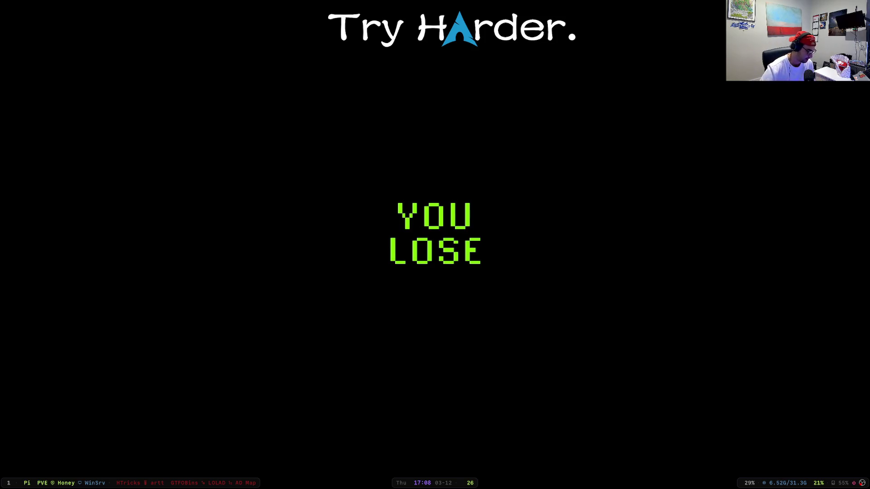
Step: Open a new terminal window
{"action": "key", "text": "super+Return"}
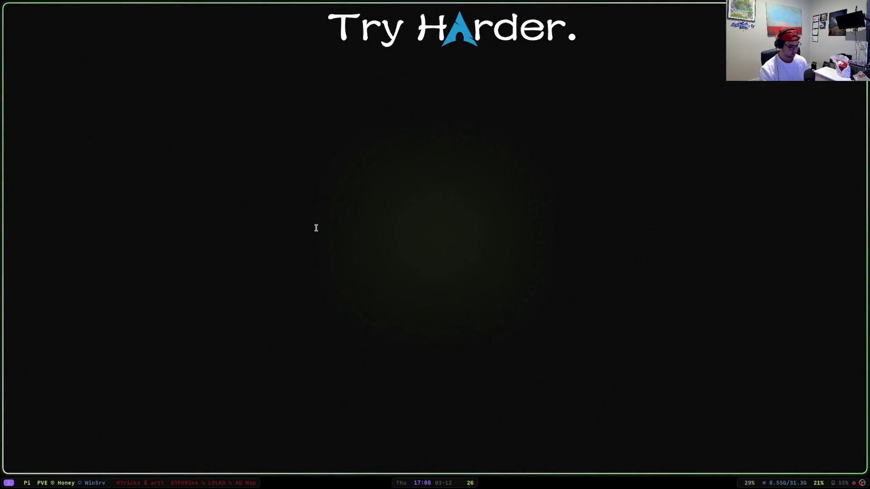
Step: Enter the ctf folder and list its contents in detail with ls -la
{"action": "type", "text": "cd ctf"}
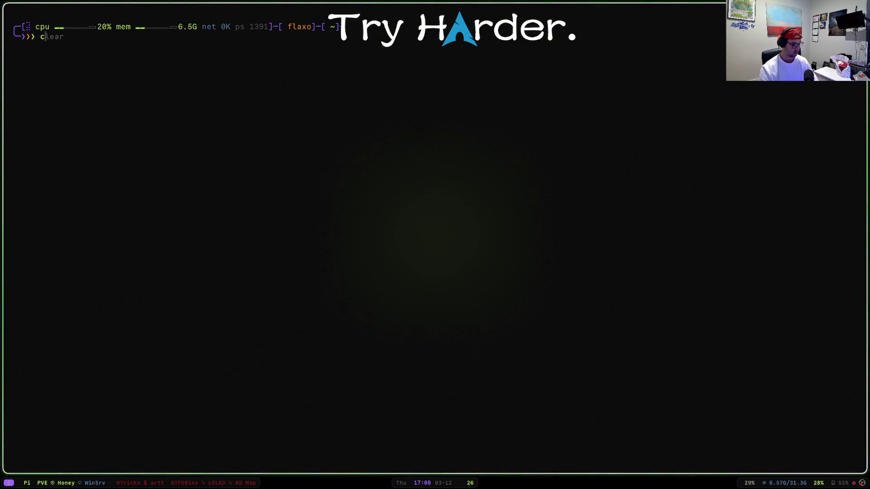
{"action": "key", "text": "Return"}
{"action": "type", "text": "l"}
{"action": "key", "text": "Return"}
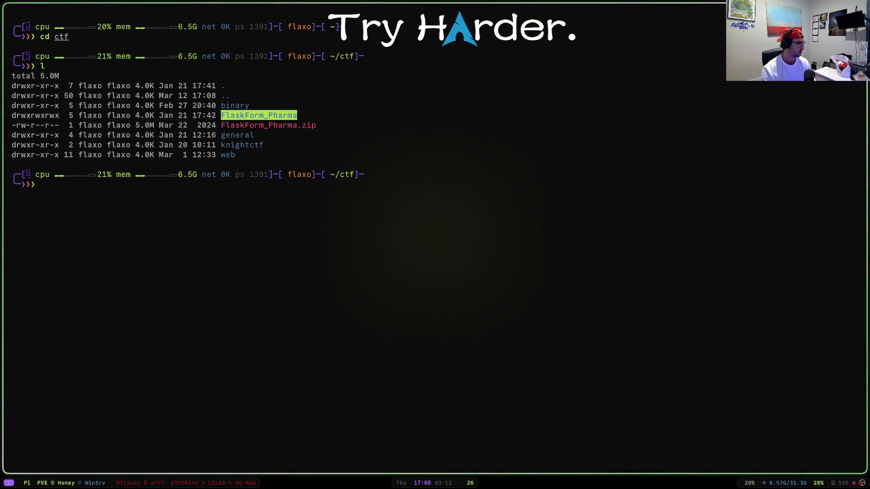
{"action": "type", "text": "rm F"}
{"action": "key", "text": "Tab"}
{"action": "key", "text": "ctrl+c"}
{"action": "key", "text": "Return"}
{"action": "type", "text": "ls -la"}
{"action": "key", "text": "Return"}
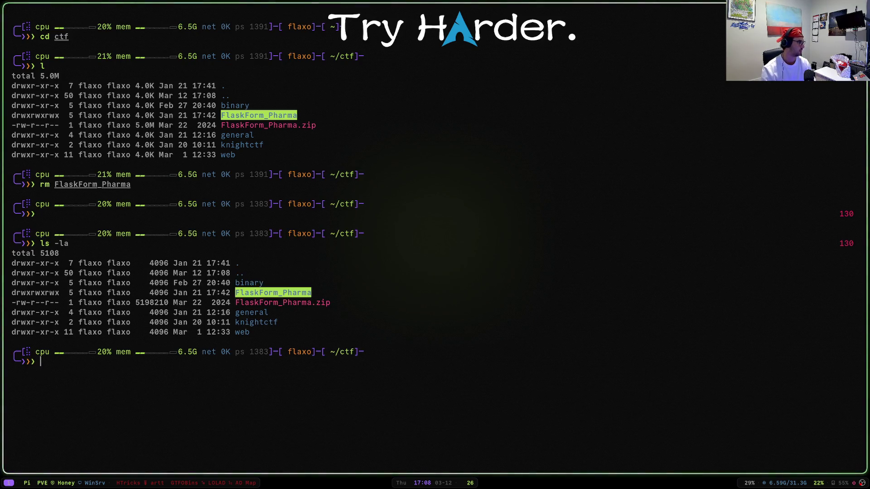
Step: Look inside the web folder, then return to the ctf folder
{"action": "type", "text": "cd web"}
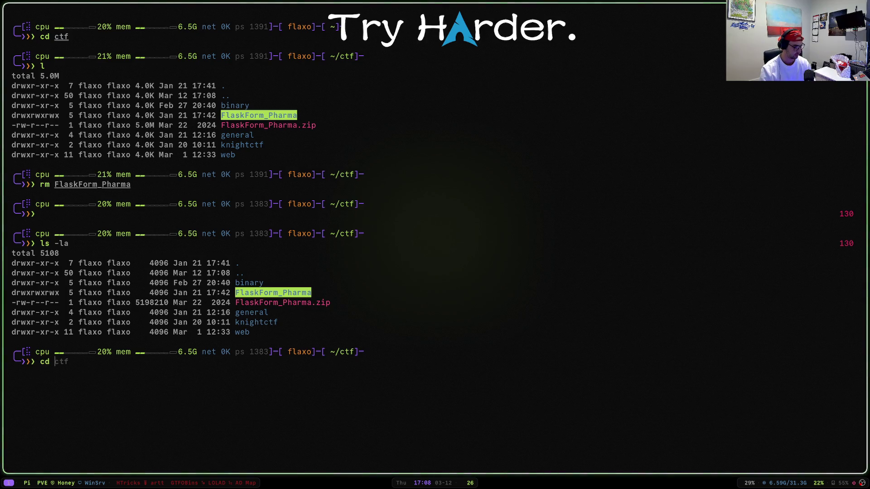
{"action": "key", "text": "Return"}
{"action": "key", "text": "Return"}
{"action": "type", "text": "l"}
{"action": "key", "text": "Return"}
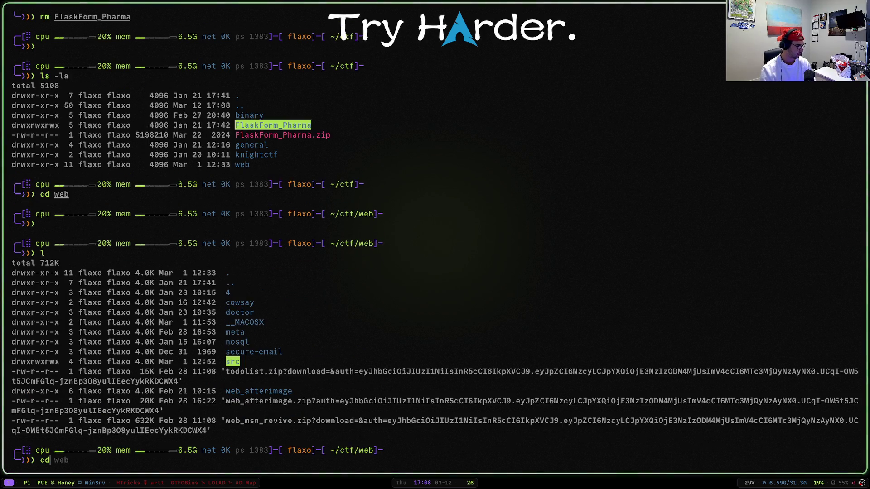
{"action": "type", "text": "cd .."}
{"action": "key", "text": "Return"}
{"action": "type", "text": "ls -la"}
{"action": "key", "text": "Return"}
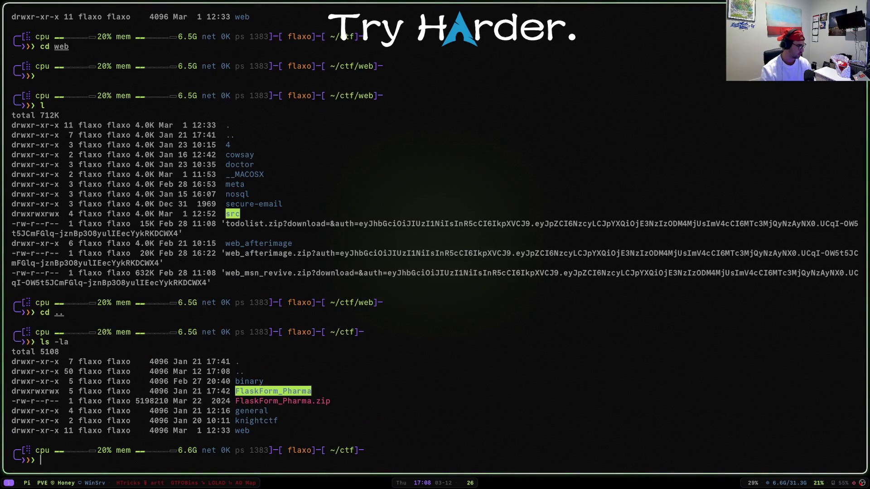
Step: Create the utctf folder with mkdir utctf
{"action": "type", "text": "mkdir"}
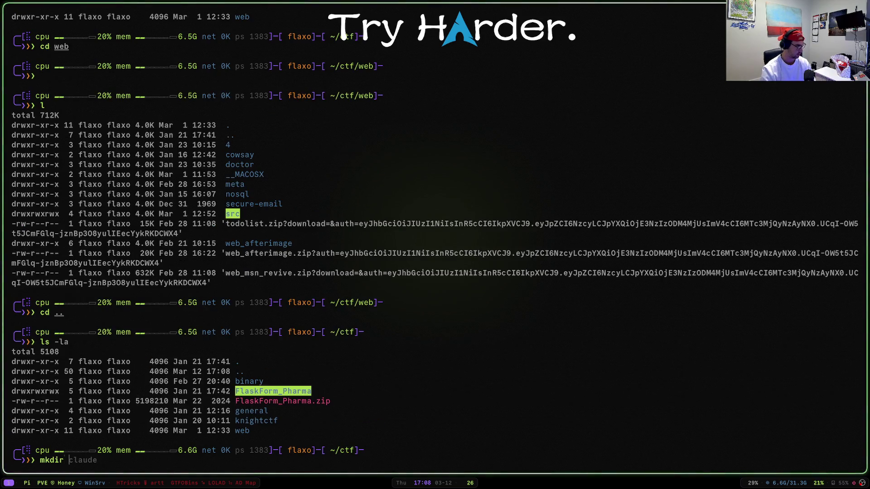
{"action": "key", "text": "ctrl+c"}
{"action": "type", "text": "cd ctf"}
{"action": "key", "text": "Return"}
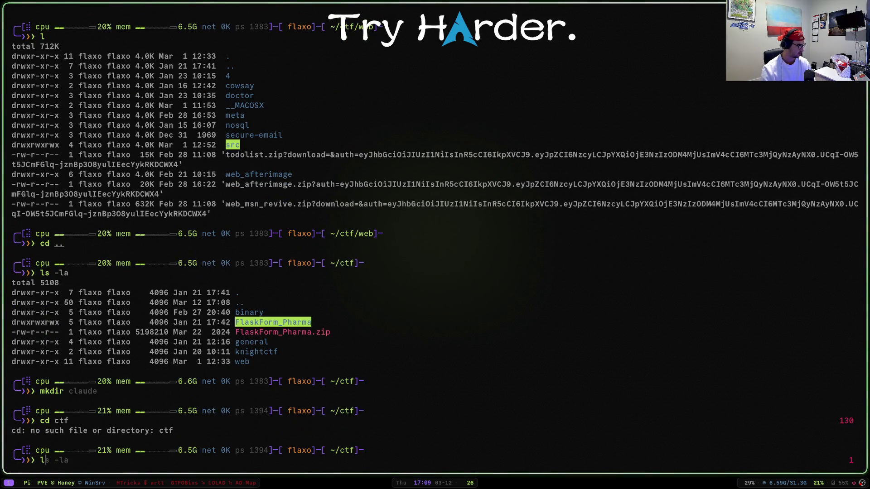
{"action": "type", "text": "l"}
{"action": "key", "text": "Return"}
{"action": "type", "text": "ir"}
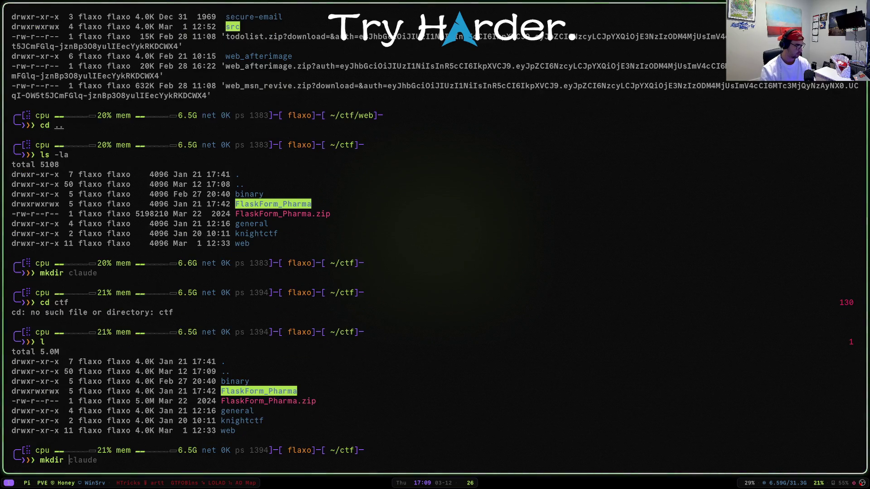
{"action": "type", "text": " utctf"}
{"action": "key", "text": "Return"}
Step: Change into utctf and confirm it is empty
{"action": "type", "text": "cd ut"}
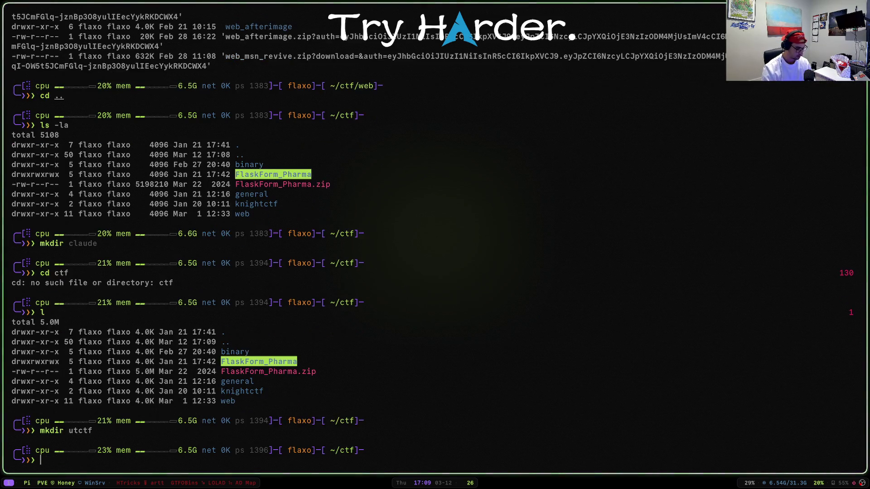
{"action": "type", "text": "ctf"}
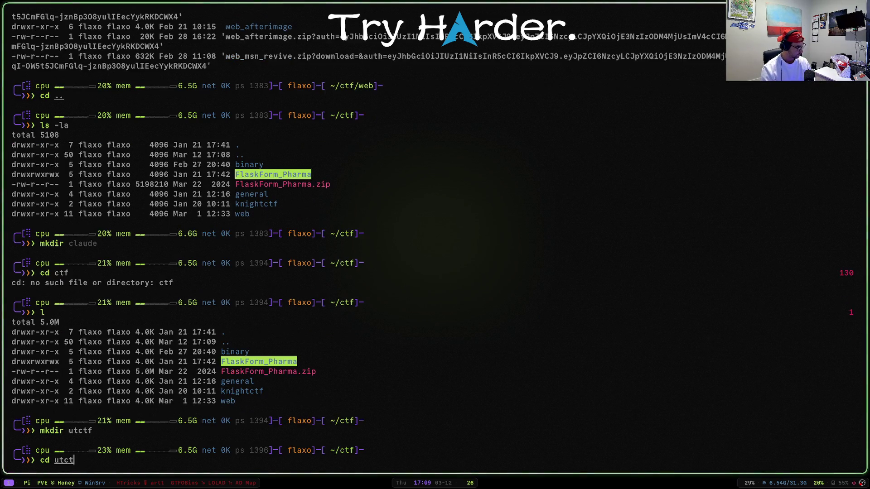
{"action": "key", "text": "Return"}
{"action": "type", "text": "l"}
{"action": "key", "text": "Return"}
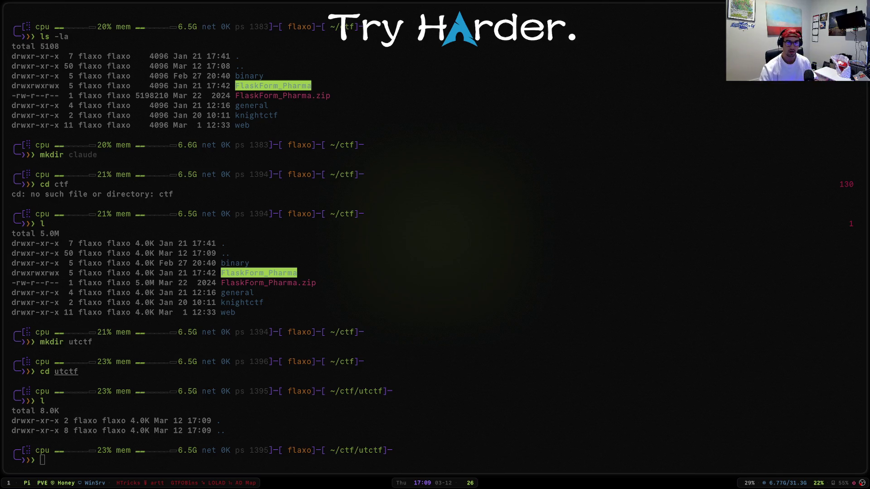
{"action": "key", "text": "super+b"}
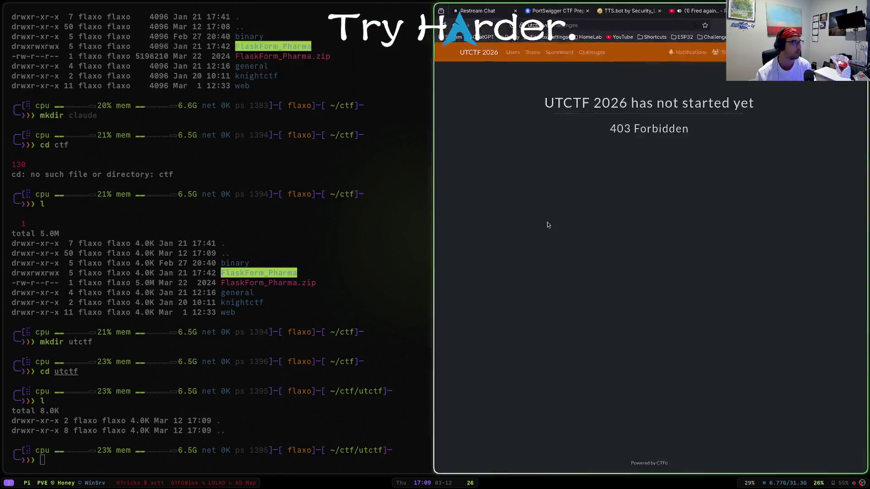
Step: Load ctftime.org in a new browser tab
{"action": "key", "text": "ctrl+t"}
{"action": "type", "text": "ctftime.org/"}
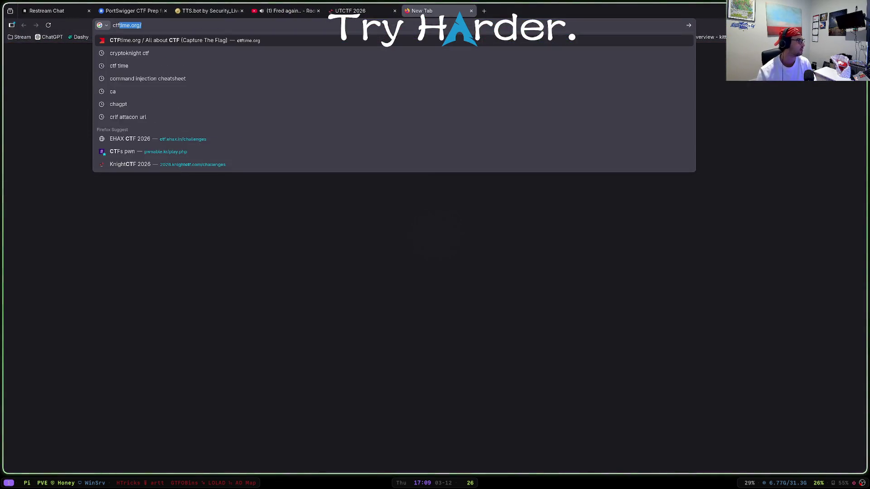
{"action": "key", "text": "Return"}
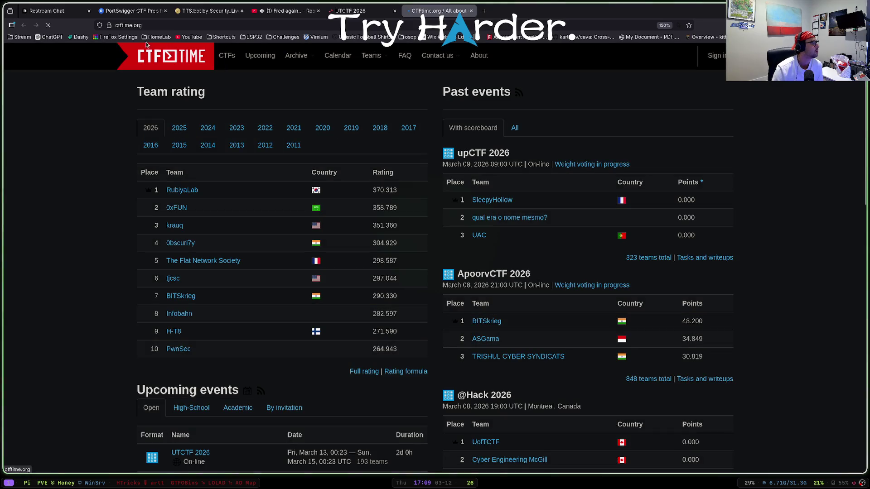
Step: Close the Restream Chat and UTCTF 2026 tabs and make CTFtime full screen
{"action": "key", "text": "alt+1"}
{"action": "key", "text": "ctrl+w"}
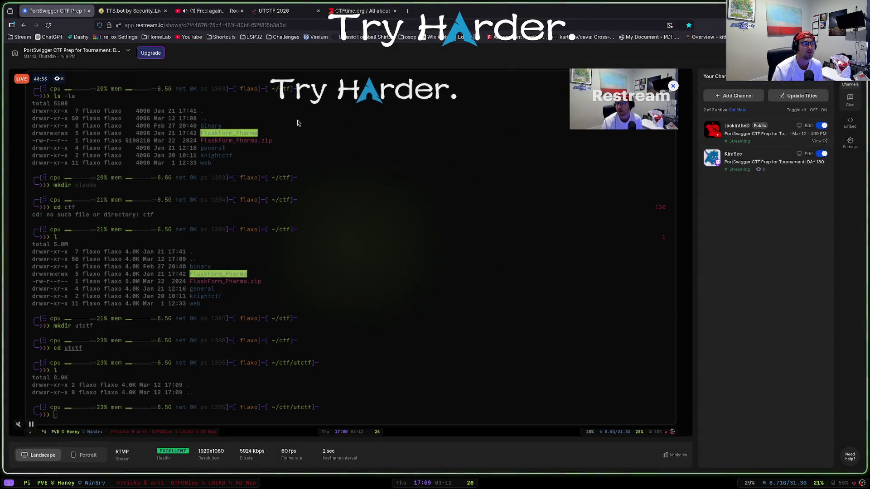
{"action": "left_click", "coordinate": [355, 10]}
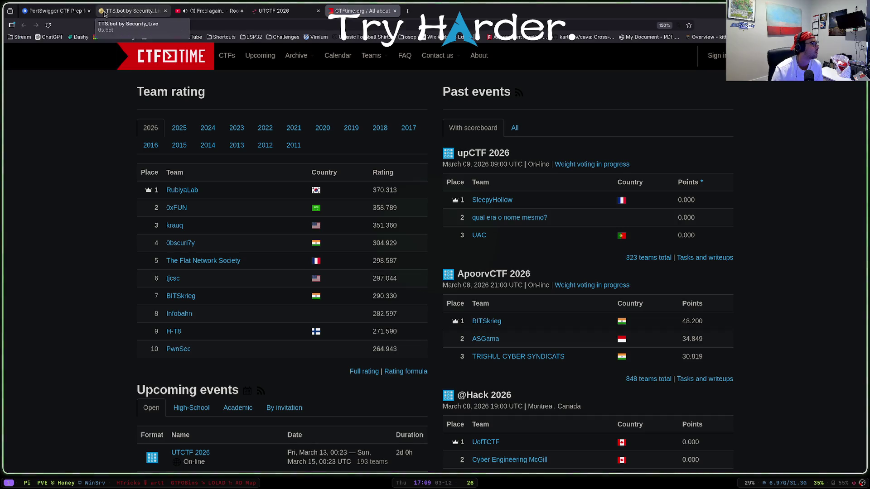
{"action": "left_click_drag", "start_coordinate": [299, 11], "coordinate": [526, 265]}
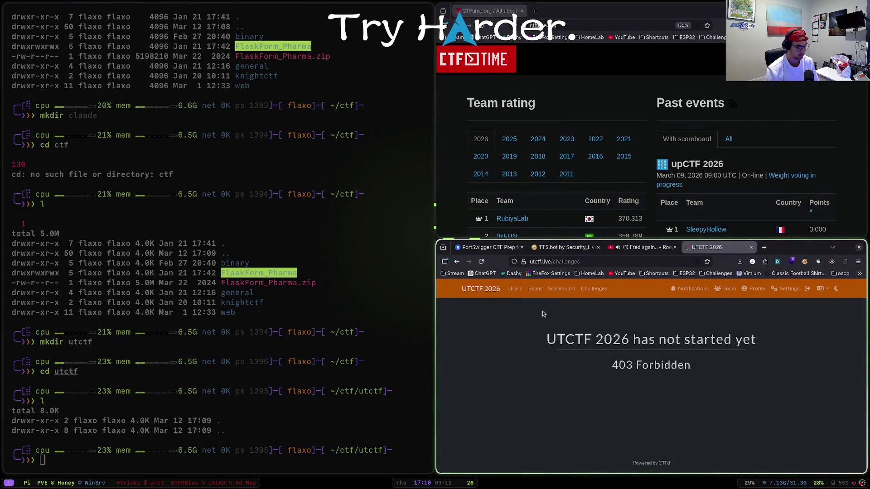
{"action": "key", "text": "ctrl+w"}
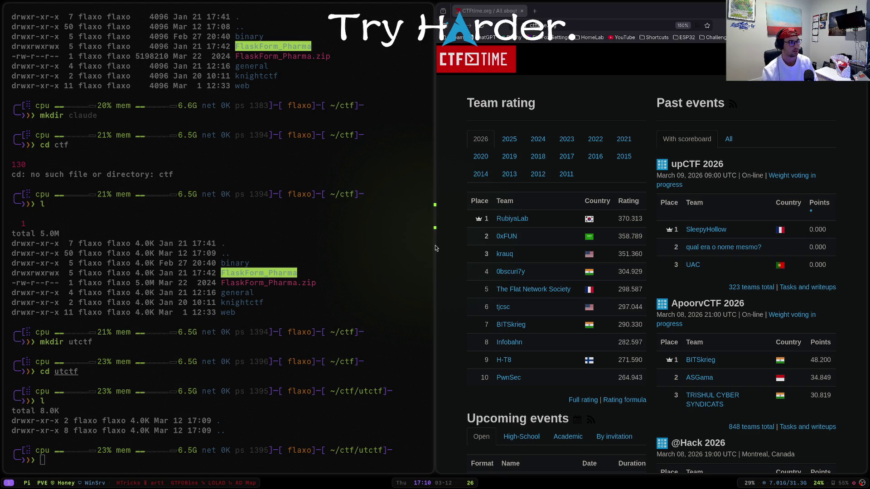
{"action": "key", "text": "super+f"}
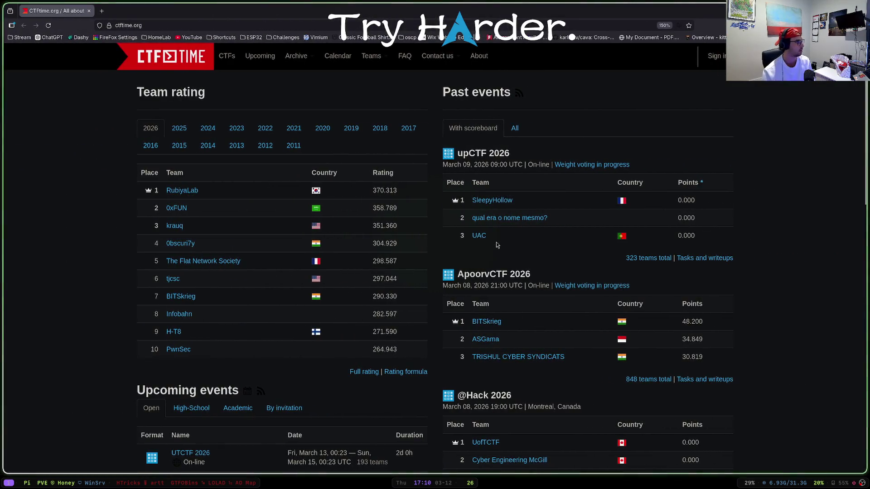
Step: Browse the upcoming events such as RedShift and open the account profile settings
{"action": "scroll", "coordinate": [261, 277], "scroll_direction": "down", "scroll_amount": 3}
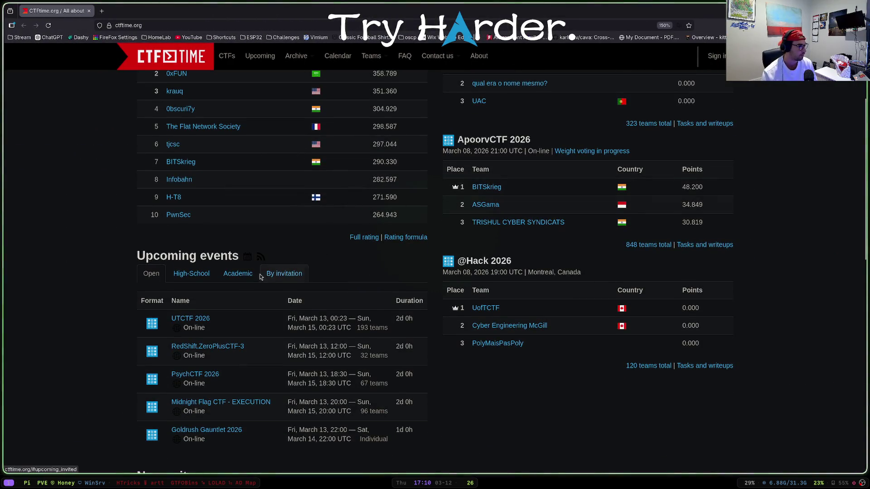
{"action": "left_click_drag", "start_coordinate": [310, 347], "coordinate": [325, 348]}
{"action": "left_click", "coordinate": [325, 347]}
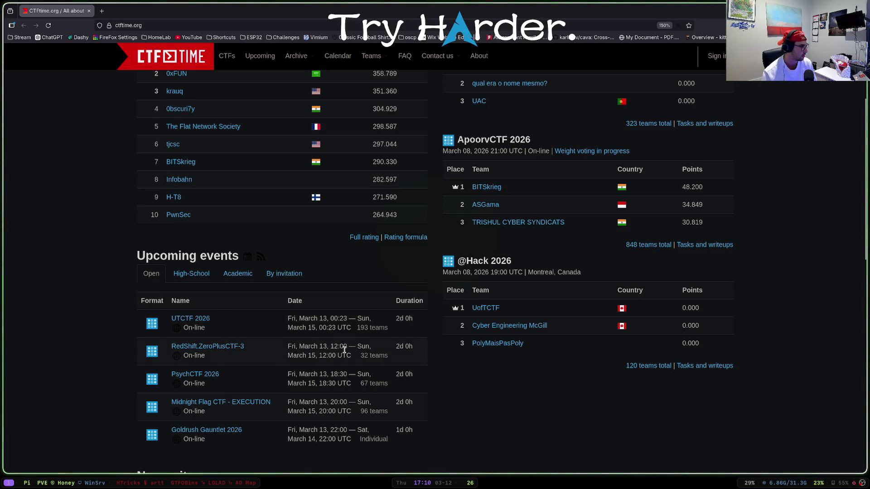
{"action": "scroll", "coordinate": [344, 350], "scroll_direction": "up", "scroll_amount": 3}
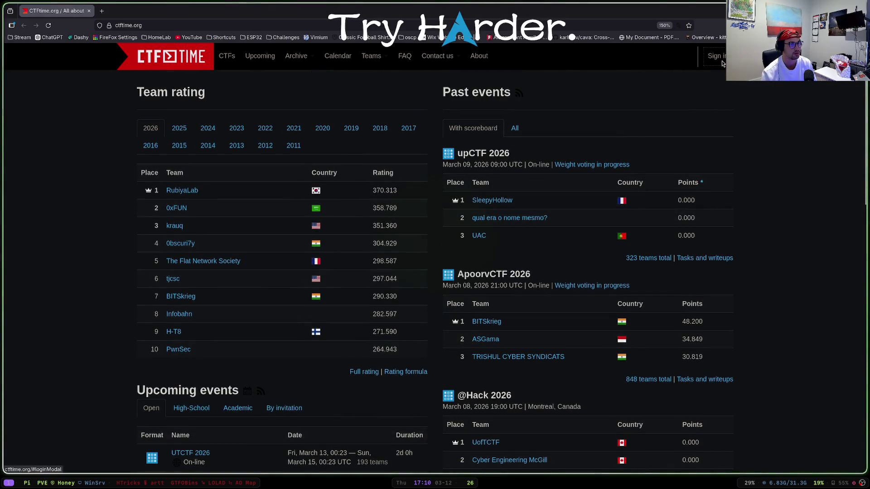
{"action": "left_click", "coordinate": [722, 63]}
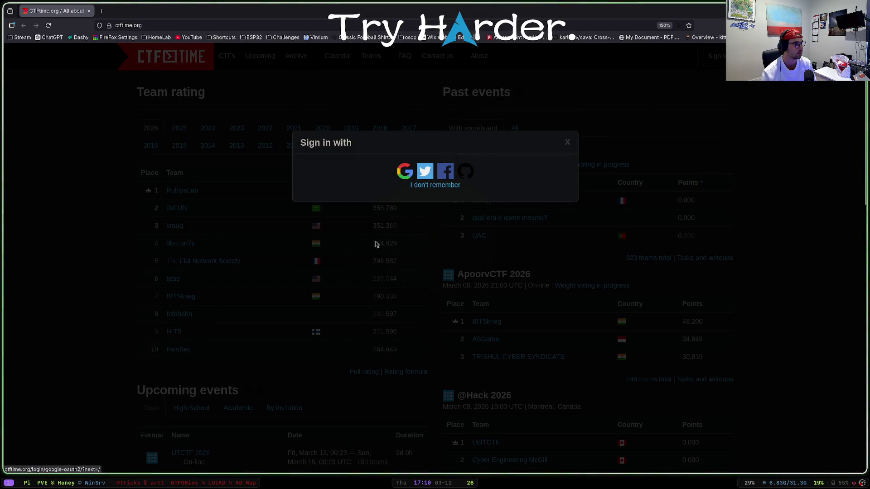
{"action": "key", "text": "super+1"}
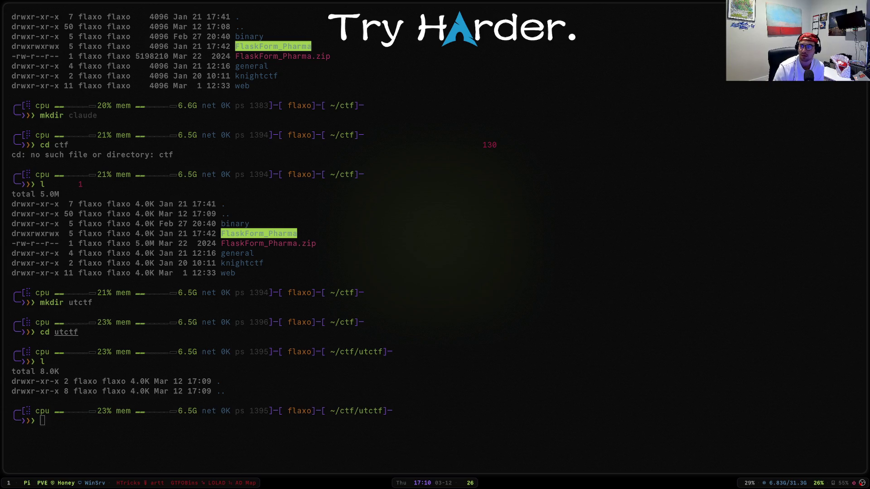
{"action": "key", "text": "super+2"}
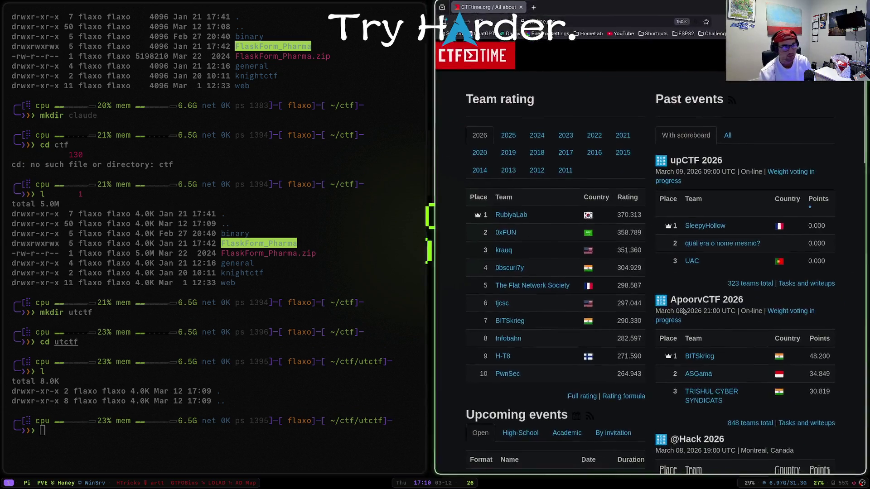
{"action": "left_click", "coordinate": [670, 61]}
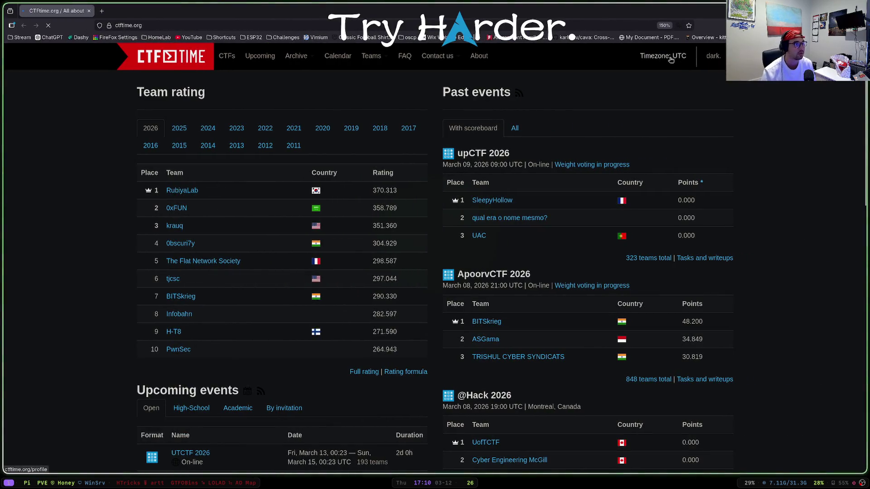
Step: Choose (GMT-0400) America/Detroit as the CTFtime profile timezone
{"action": "scroll", "coordinate": [412, 188], "scroll_direction": "down", "scroll_amount": 1}
{"action": "scroll", "coordinate": [412, 188], "scroll_direction": "down", "scroll_amount": 5}
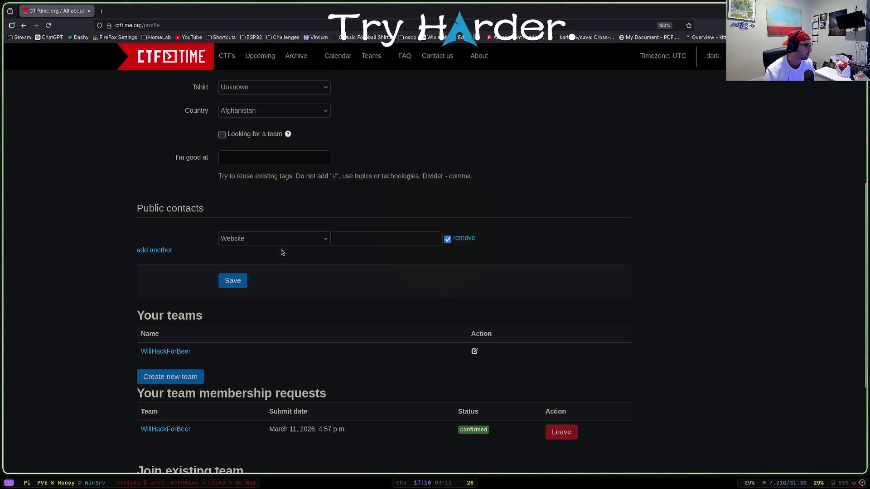
{"action": "scroll", "coordinate": [334, 270], "scroll_direction": "down", "scroll_amount": 2}
{"action": "scroll", "coordinate": [334, 270], "scroll_direction": "down", "scroll_amount": 2}
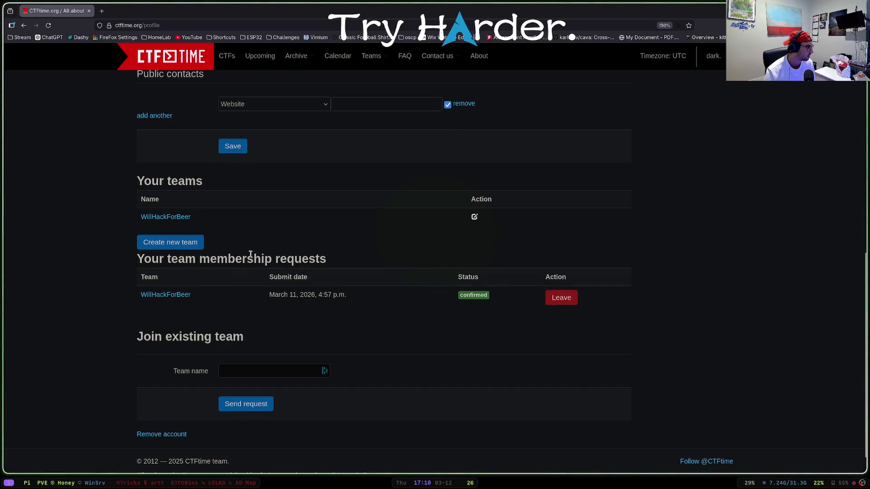
{"action": "scroll", "coordinate": [310, 253], "scroll_direction": "up", "scroll_amount": 7}
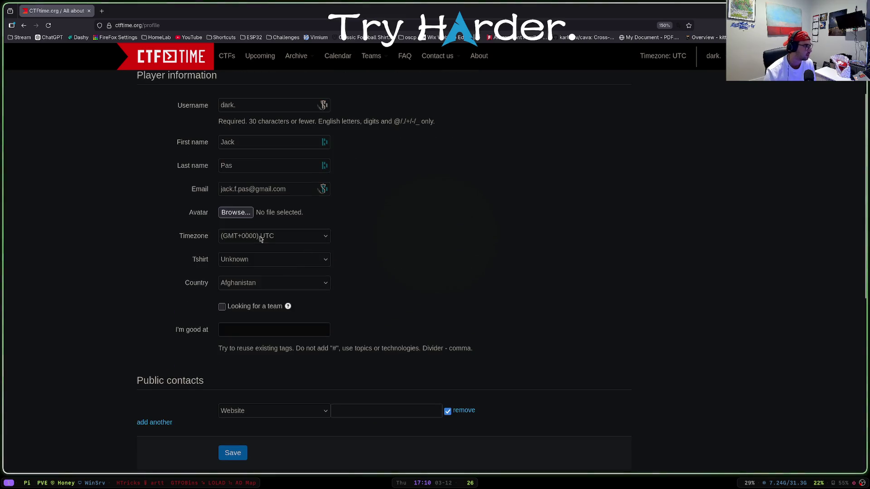
{"action": "left_click", "coordinate": [261, 235]}
{"action": "scroll", "coordinate": [312, 308], "scroll_direction": "down", "scroll_amount": 20}
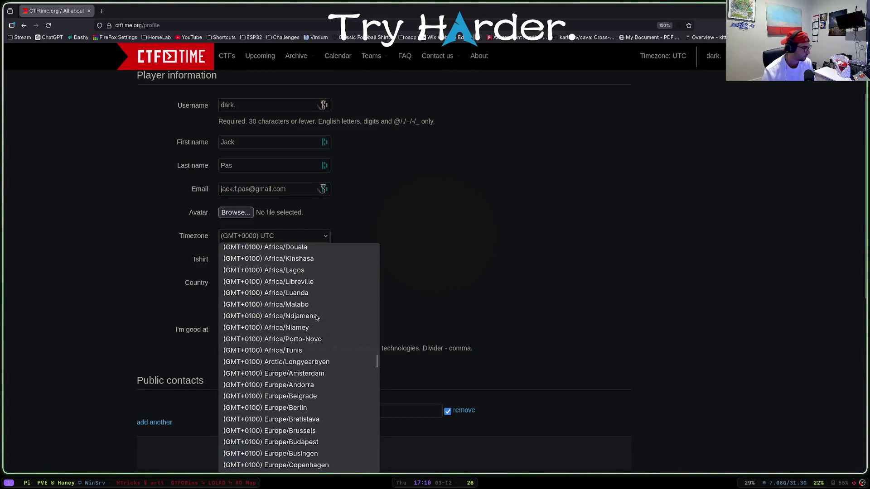
{"action": "scroll", "coordinate": [313, 336], "scroll_direction": "down", "scroll_amount": 15}
{"action": "scroll", "coordinate": [303, 335], "scroll_direction": "up", "scroll_amount": 6}
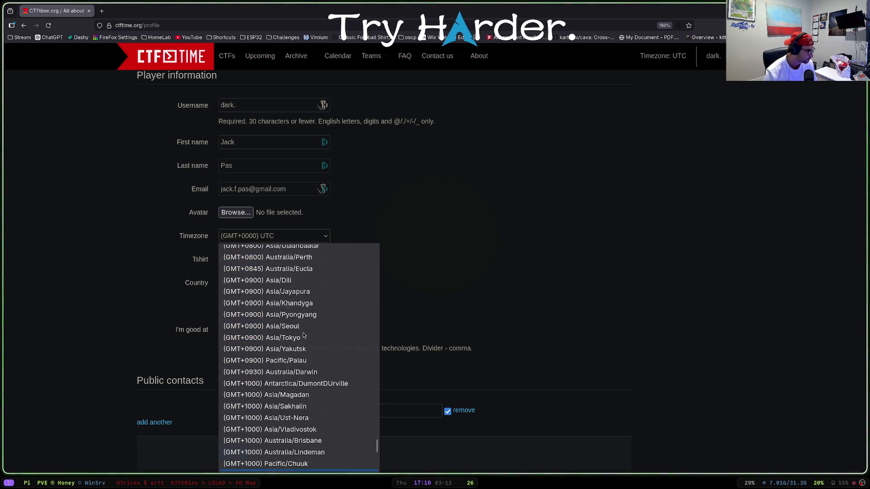
{"action": "scroll", "coordinate": [303, 335], "scroll_direction": "down", "scroll_amount": 5}
{"action": "scroll", "coordinate": [303, 335], "scroll_direction": "up", "scroll_amount": 4}
{"action": "scroll", "coordinate": [303, 336], "scroll_direction": "up", "scroll_amount": 10}
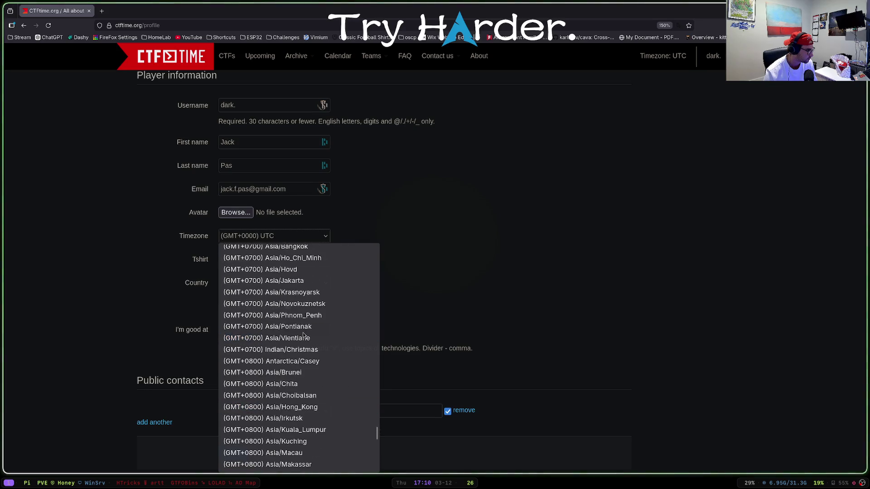
{"action": "scroll", "coordinate": [303, 335], "scroll_direction": "up", "scroll_amount": 12}
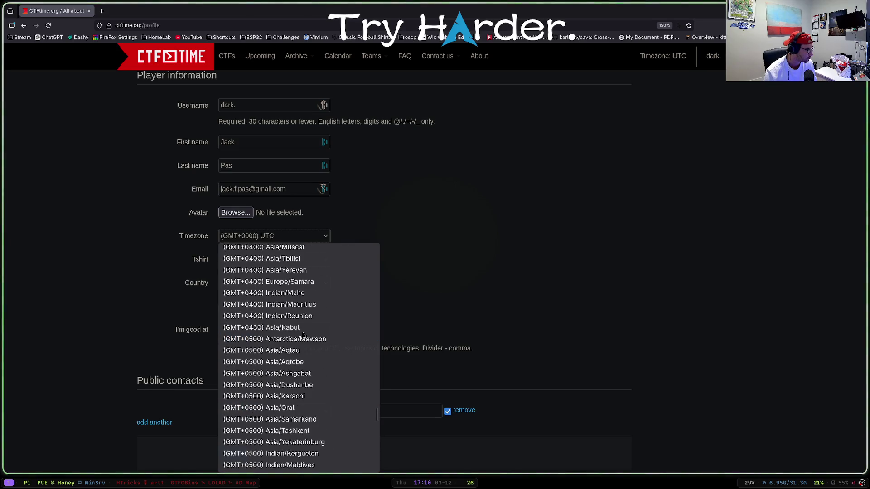
{"action": "scroll", "coordinate": [303, 336], "scroll_direction": "down", "scroll_amount": 2}
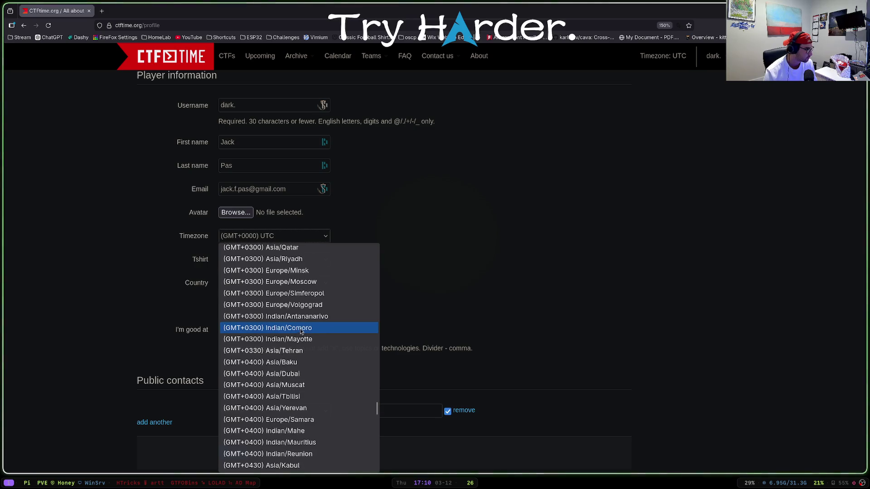
{"action": "scroll", "coordinate": [301, 330], "scroll_direction": "down", "scroll_amount": 4}
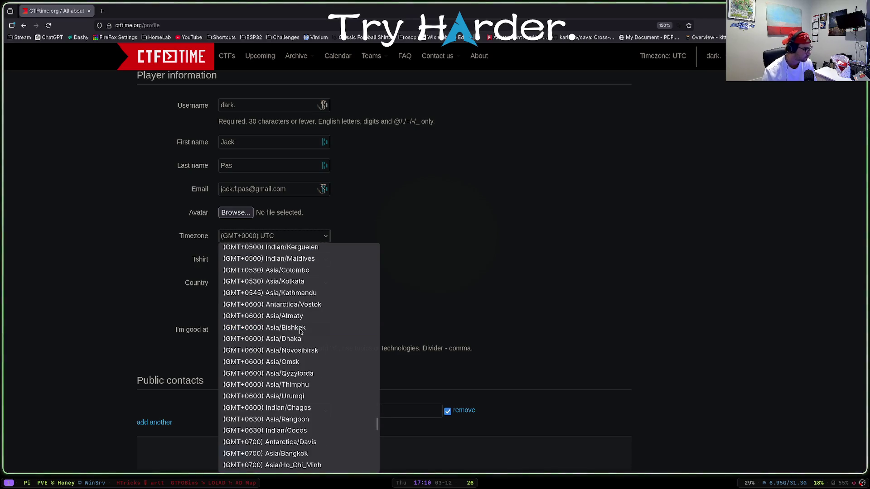
{"action": "scroll", "coordinate": [311, 326], "scroll_direction": "up", "scroll_amount": 20}
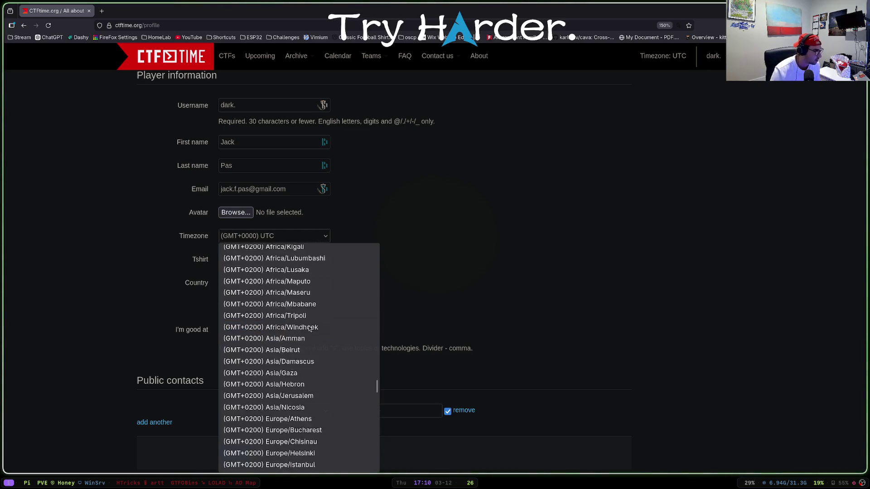
{"action": "scroll", "coordinate": [310, 329], "scroll_direction": "up", "scroll_amount": 9}
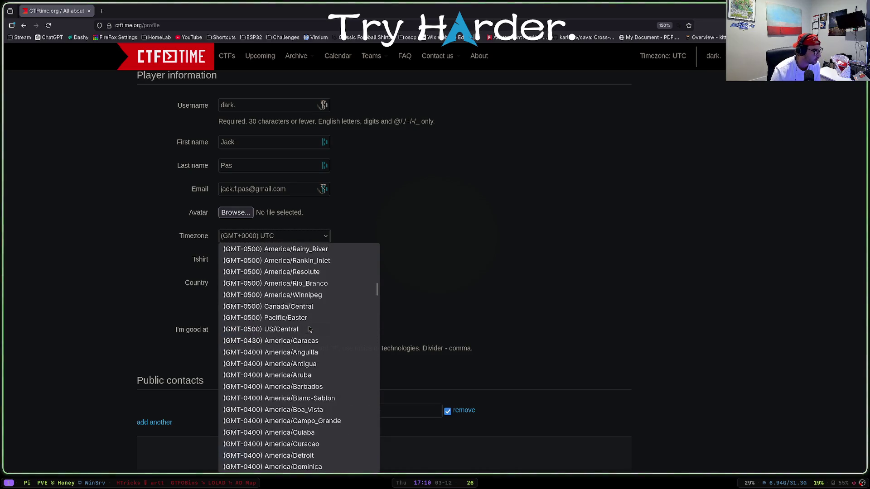
{"action": "scroll", "coordinate": [284, 308], "scroll_direction": "down", "scroll_amount": 4}
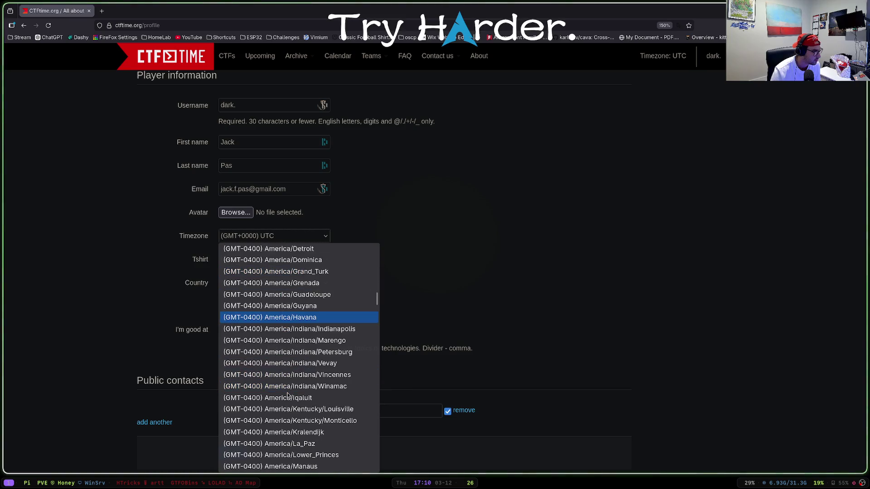
{"action": "scroll", "coordinate": [293, 327], "scroll_direction": "down", "scroll_amount": 2}
{"action": "scroll", "coordinate": [294, 290], "scroll_direction": "up", "scroll_amount": 2}
{"action": "left_click", "coordinate": [295, 250]}
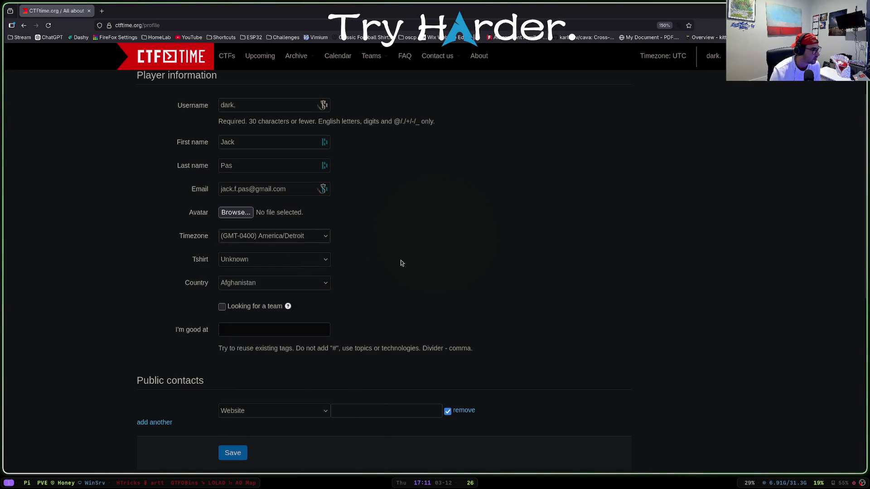
Step: Save the profile with the new timezone and return to the CTFtime home page
{"action": "scroll", "coordinate": [408, 262], "scroll_direction": "down", "scroll_amount": 6}
{"action": "scroll", "coordinate": [233, 165], "scroll_direction": "up", "scroll_amount": 1}
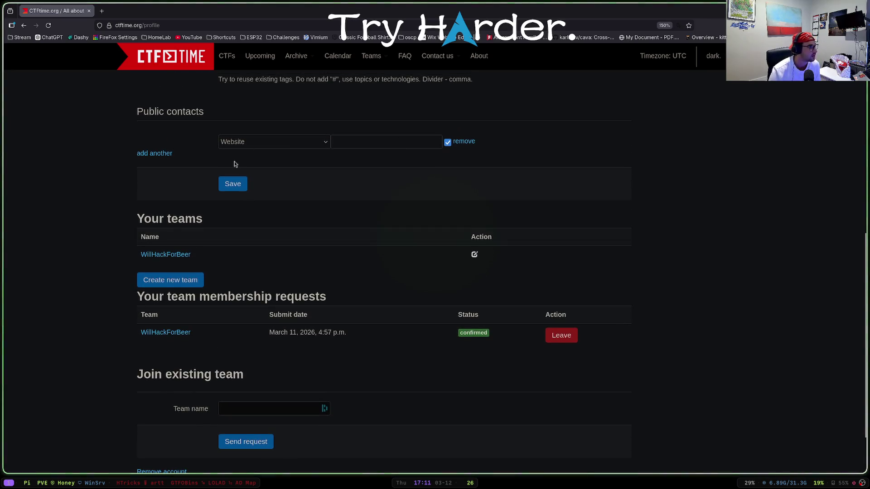
{"action": "scroll", "coordinate": [317, 331], "scroll_direction": "down", "scroll_amount": 1}
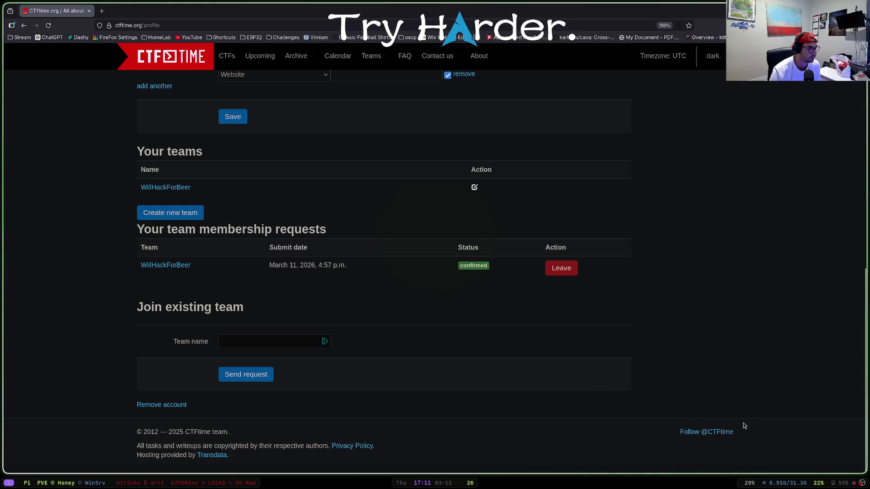
{"action": "left_click", "coordinate": [253, 376]}
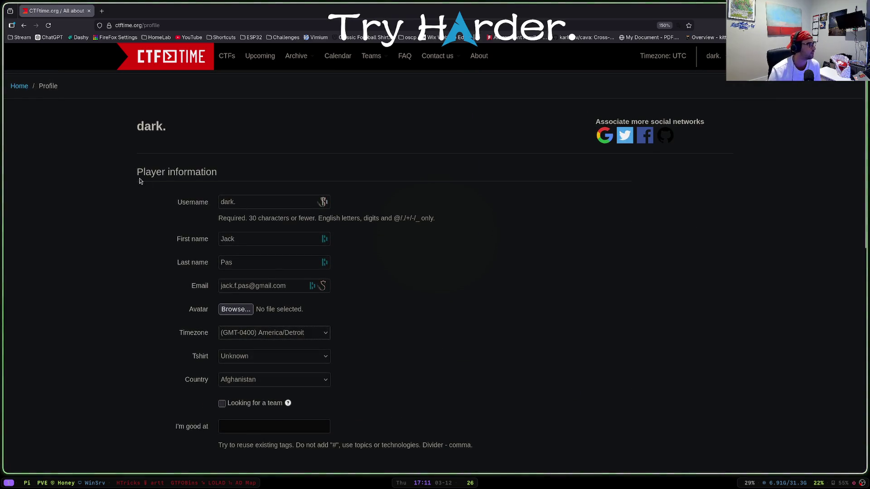
{"action": "scroll", "coordinate": [284, 312], "scroll_direction": "down", "scroll_amount": 5}
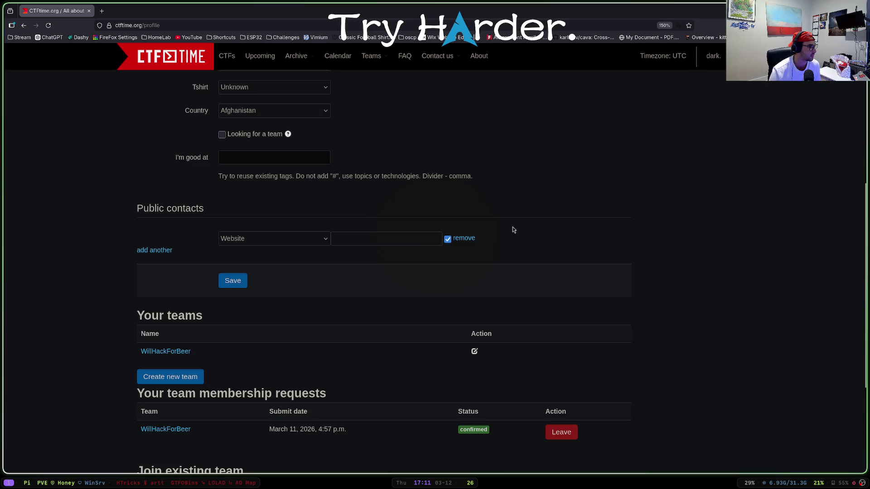
{"action": "scroll", "coordinate": [305, 210], "scroll_direction": "down", "scroll_amount": 3}
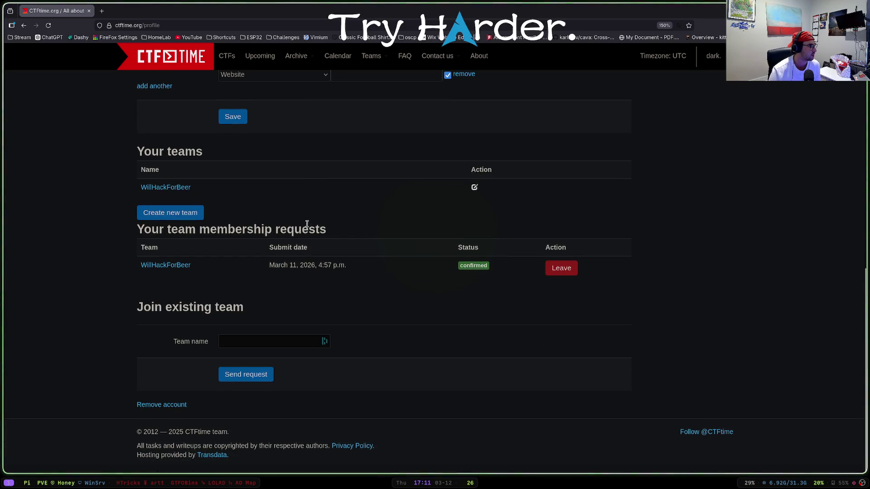
{"action": "left_click", "coordinate": [237, 117]}
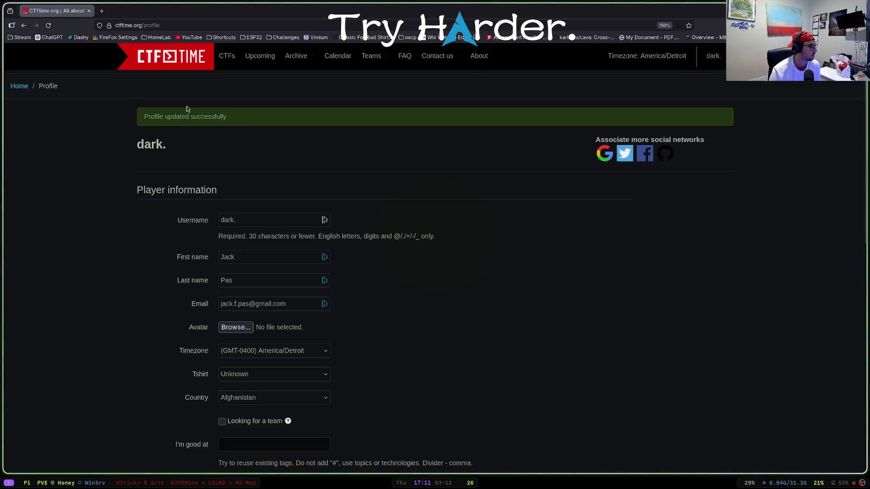
{"action": "left_click", "coordinate": [19, 85]}
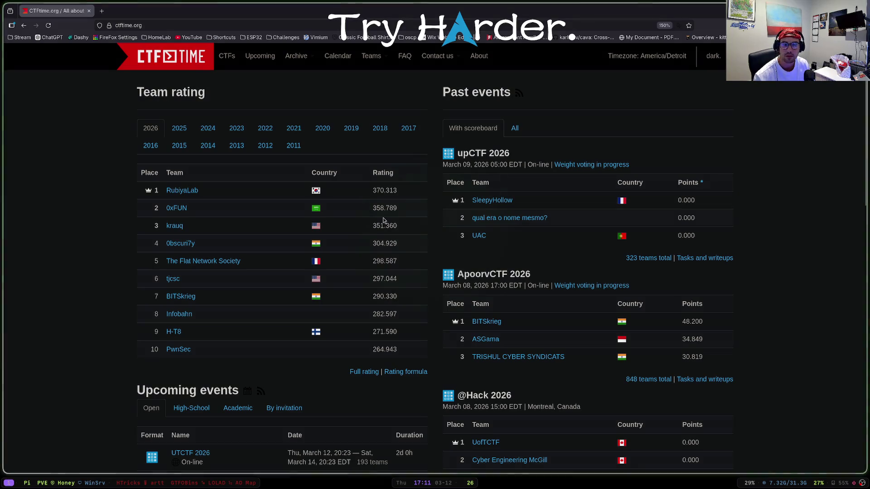
Step: Check the PsychCTF and UTCTF start times under Upcoming events, then open the UTCTF 2026 event page
{"action": "scroll", "coordinate": [211, 276], "scroll_direction": "down", "scroll_amount": 5}
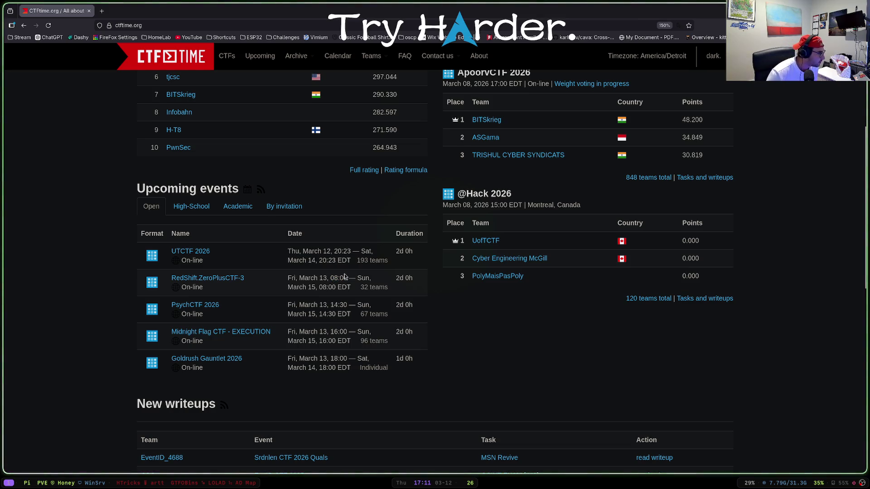
{"action": "double_click", "coordinate": [344, 306]}
{"action": "left_click", "coordinate": [365, 293]}
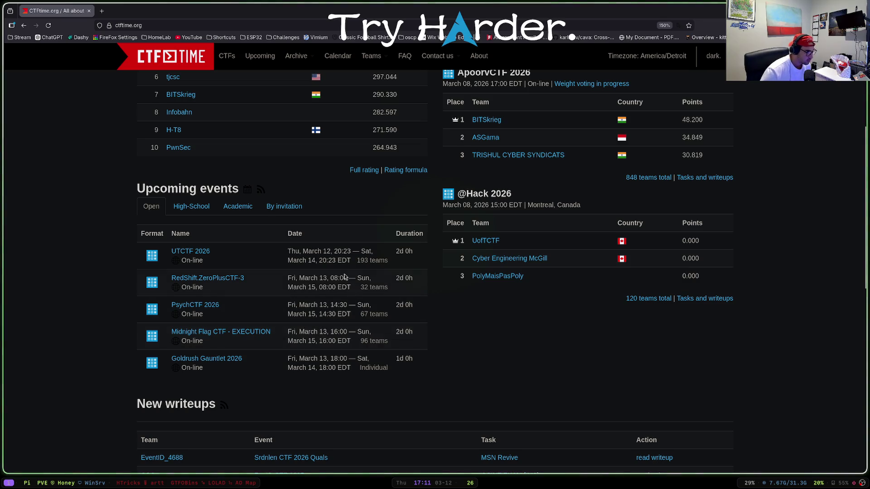
{"action": "left_click_drag", "start_coordinate": [374, 252], "coordinate": [287, 252]}
{"action": "left_click", "coordinate": [179, 255]}
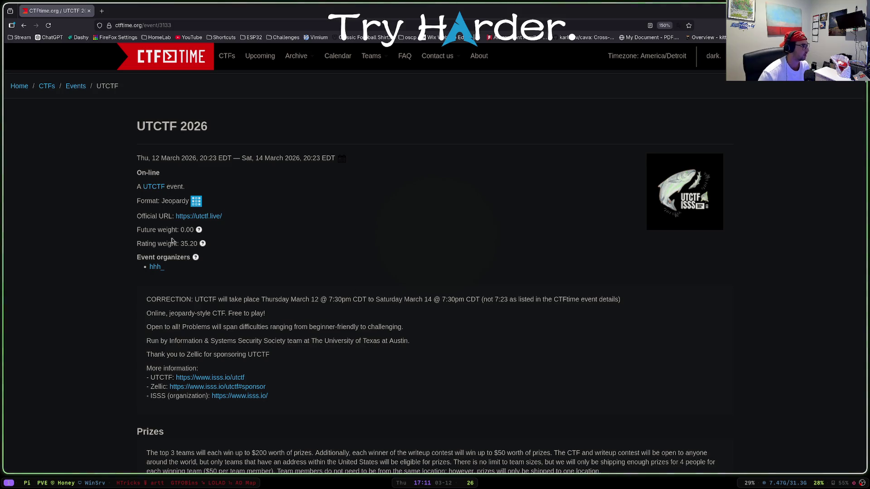
{"action": "mouse_move", "coordinate": [203, 243]}
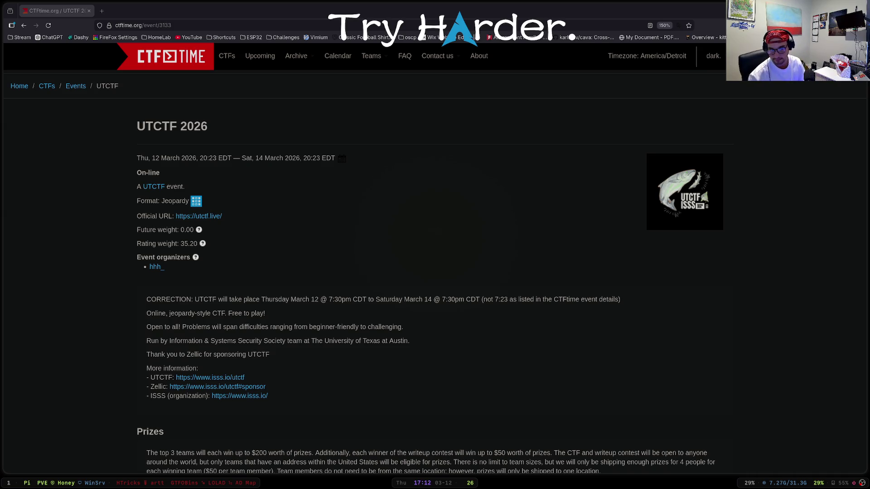
{"action": "scroll", "coordinate": [288, 198], "scroll_direction": "down", "scroll_amount": 3}
{"action": "scroll", "coordinate": [243, 184], "scroll_direction": "down", "scroll_amount": 15}
{"action": "scroll", "coordinate": [190, 194], "scroll_direction": "up", "scroll_amount": 8}
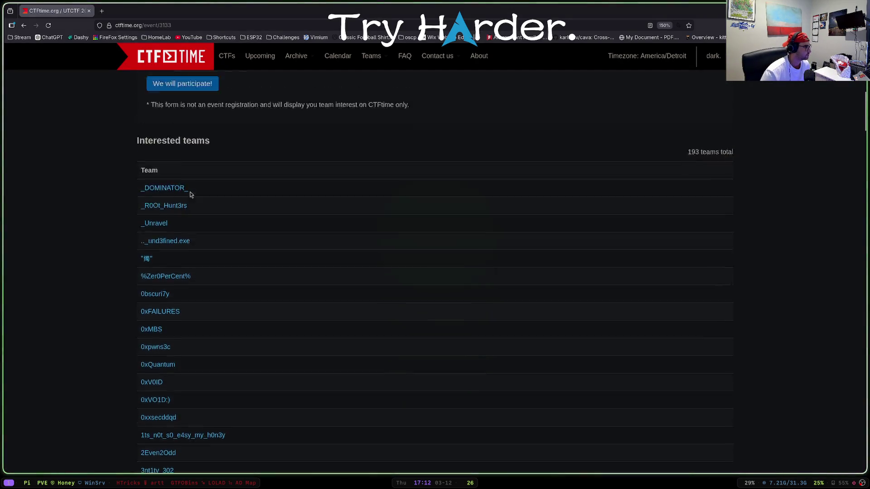
{"action": "scroll", "coordinate": [190, 195], "scroll_direction": "up", "scroll_amount": 3}
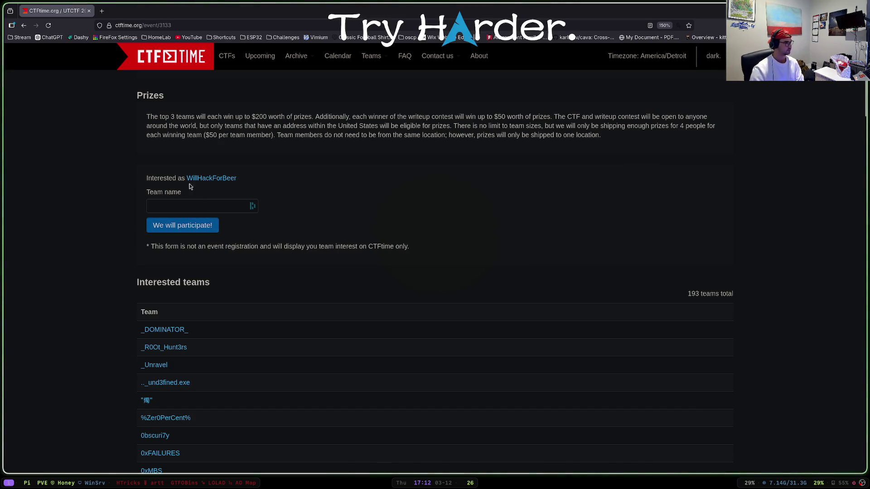